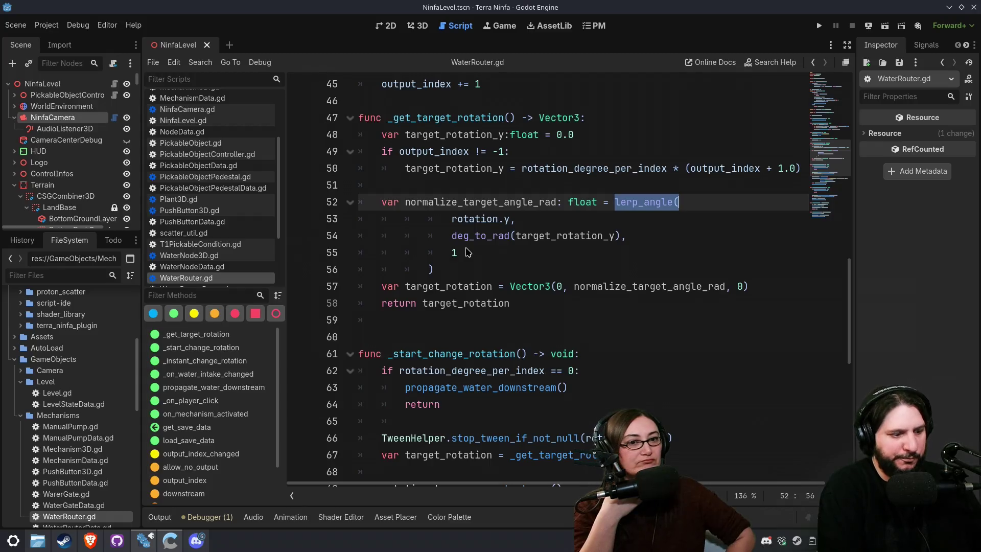
Step: Quick-open WaterNode3D.gd with Ctrl+Alt+O and scroll further down the script
key("ctrl+alt+o")
type("Wa")
key("Return")
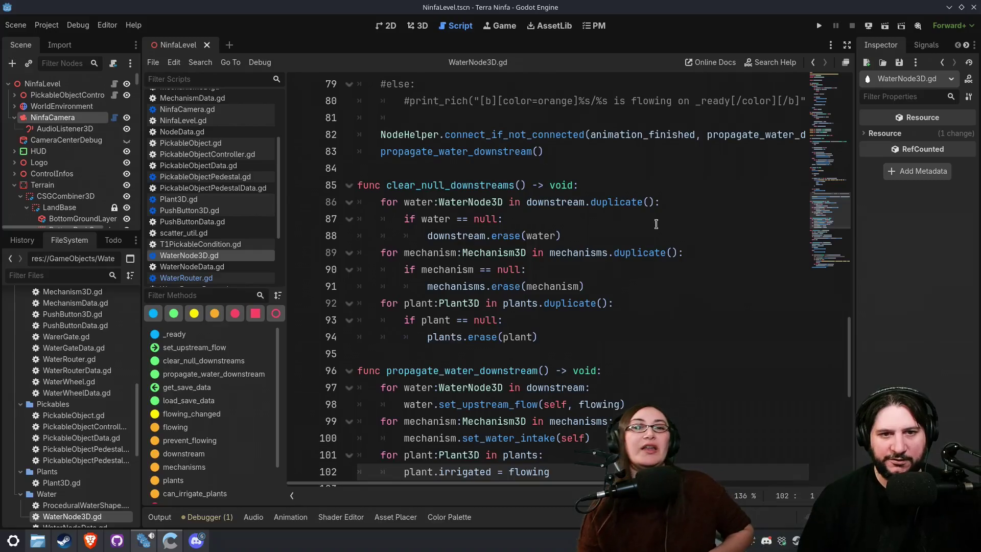
left_click(832, 267)
left_click_drag(834, 257, 810, 90)
Step: Open ProceduralWaterShape.gd, select stop_flowing_tween and start a Find in Files search for it
left_click(503, 136, "ctrl")
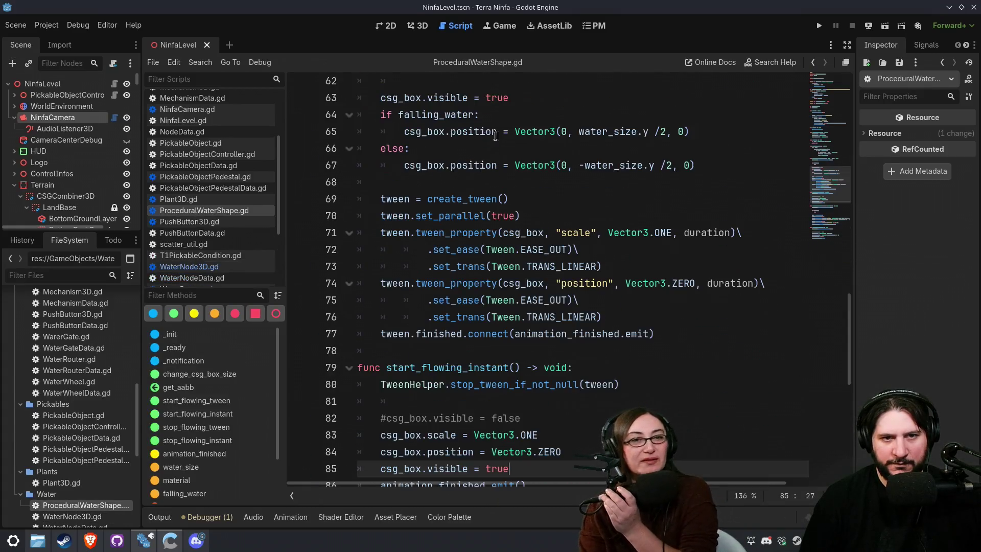
left_click_drag(834, 195, 832, 226)
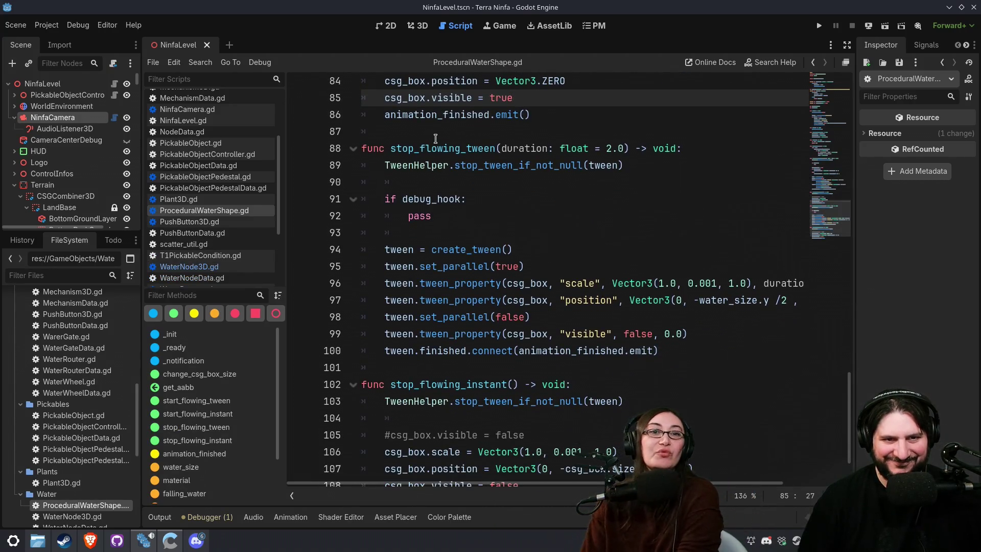
left_click(436, 139)
double_click(434, 147)
key("ctrl+shift+f")
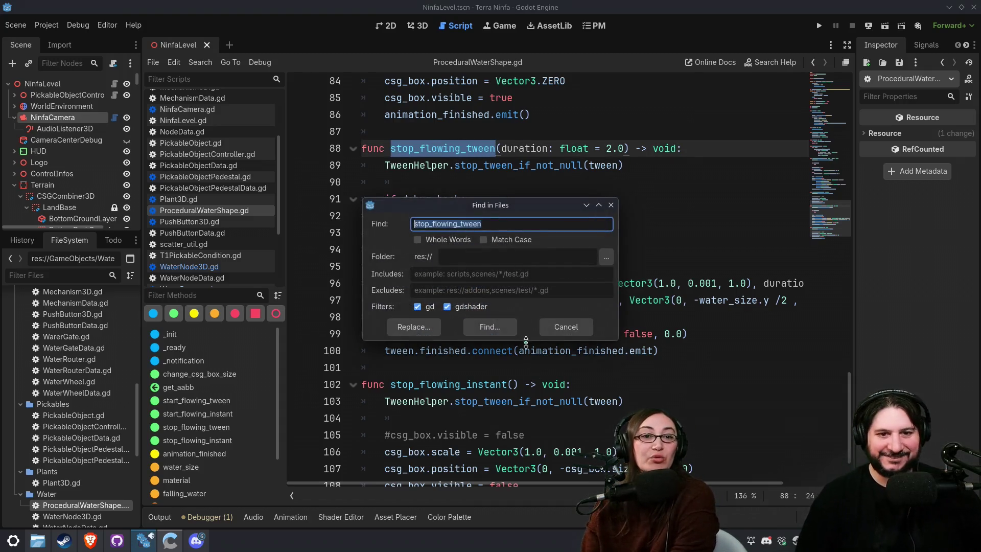
Step: Run the stop_flowing_tween search, check its use in WaterNode3D.gd and its ProceduralWaterShape.gd definition, then close results
left_click(484, 327)
left_click(324, 253)
left_click(322, 277)
scroll(537, 163, "down", 2)
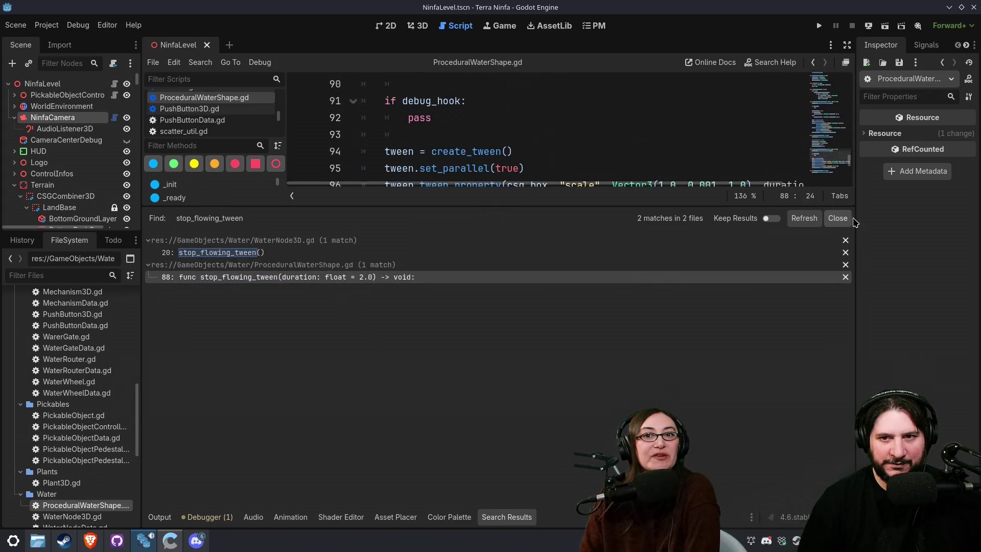
left_click(838, 219)
scroll(694, 290, "up", 2)
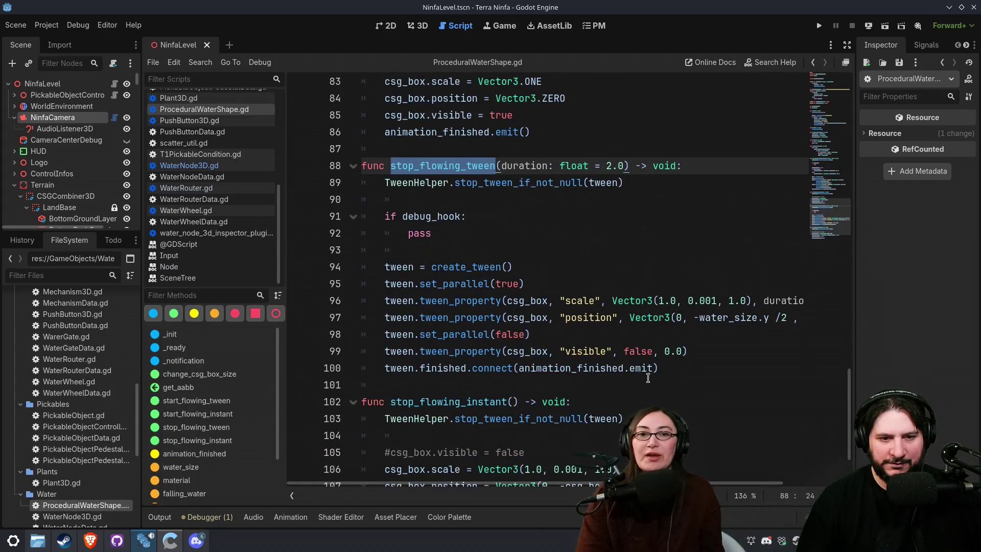
scroll(612, 377, "up", 3)
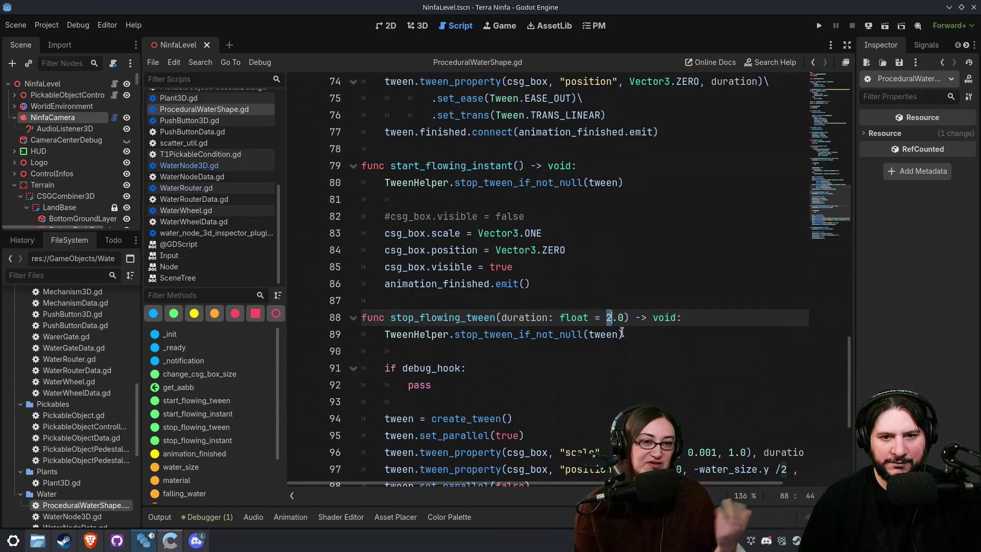
type("1")
scroll(627, 329, "up", 4)
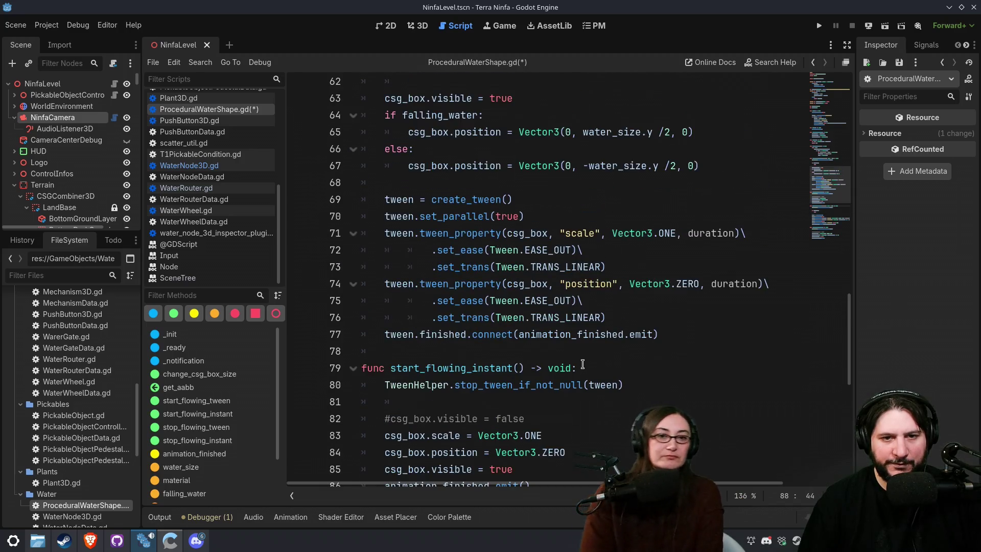
scroll(582, 364, "up", 2)
scroll(583, 364, "up", 1)
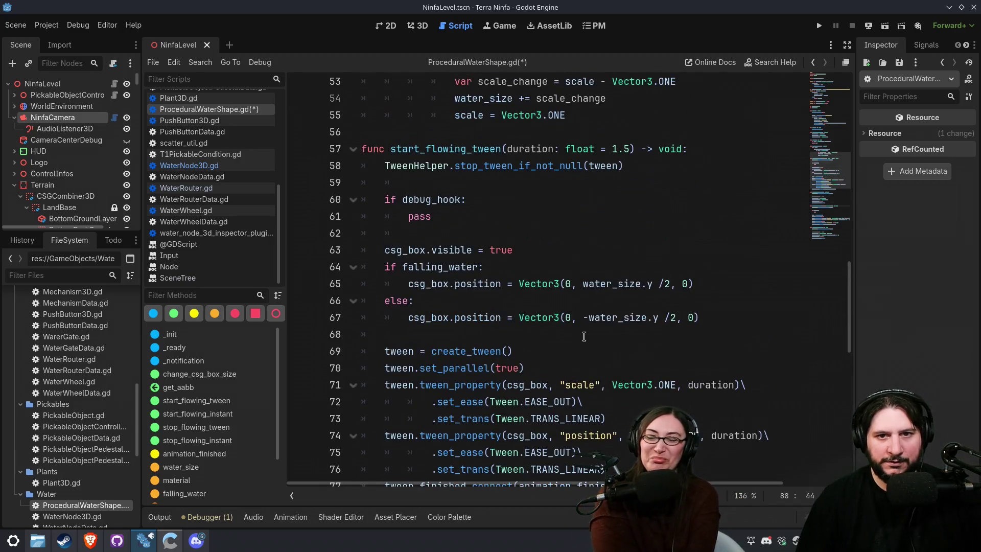
Step: Search the project for start_flowing_tween and view the inspector plugin's 0.5 call
double_click(455, 148)
key("ctrl+shift+f")
left_click(494, 326)
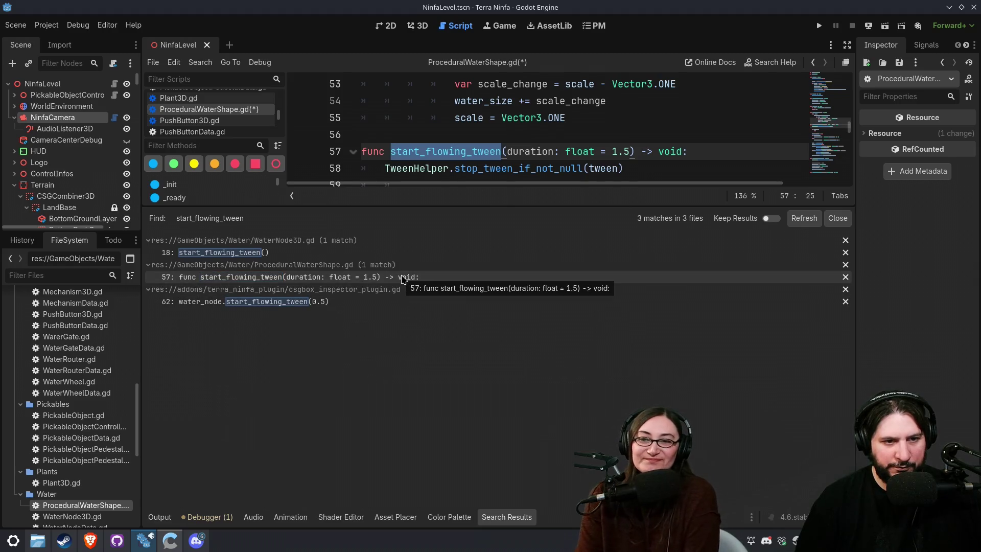
left_click(388, 302)
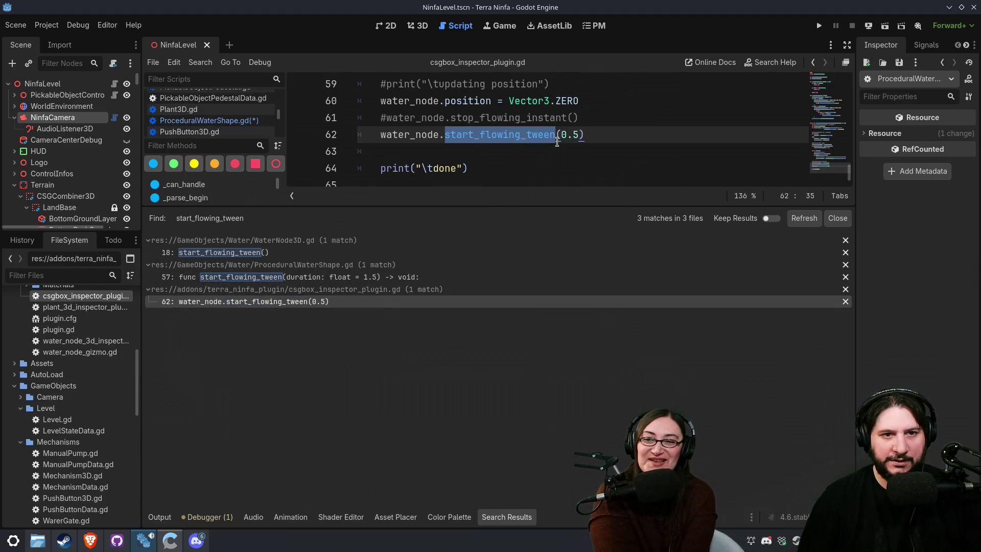
scroll(556, 146, "up", 9)
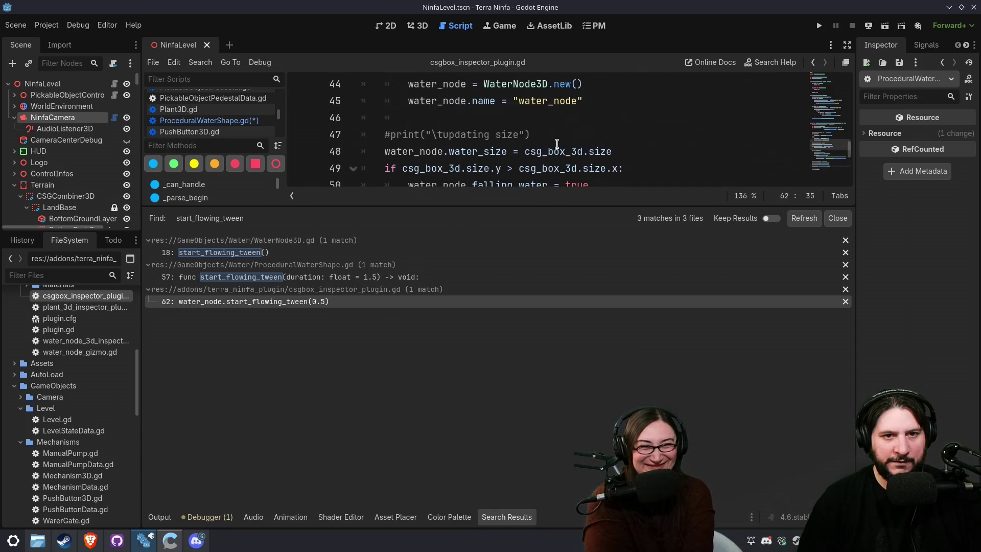
scroll(548, 154, "down", 2)
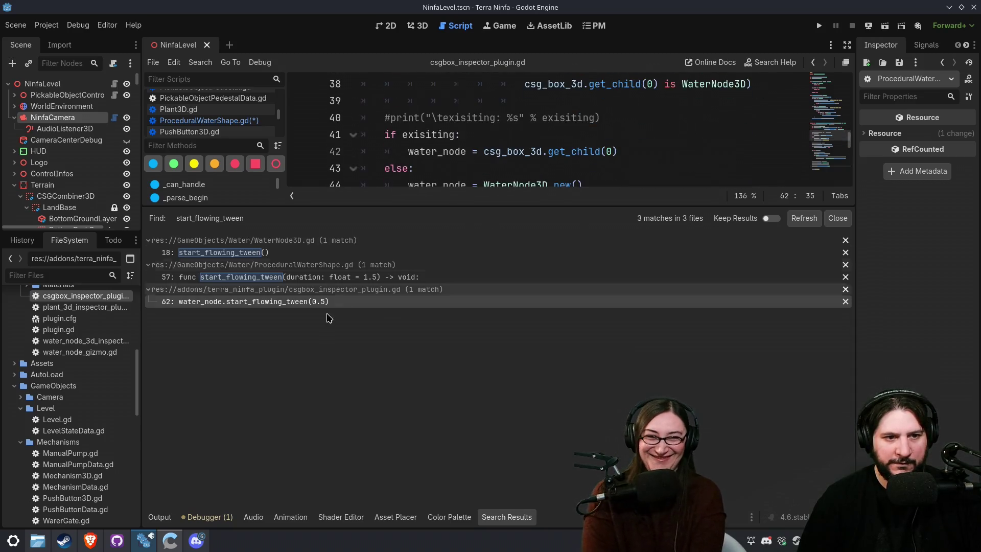
Step: Return to start_flowing_tween's definition and place the caret at its 1.5 duration value
left_click(318, 277)
scroll(651, 145, "down", 1)
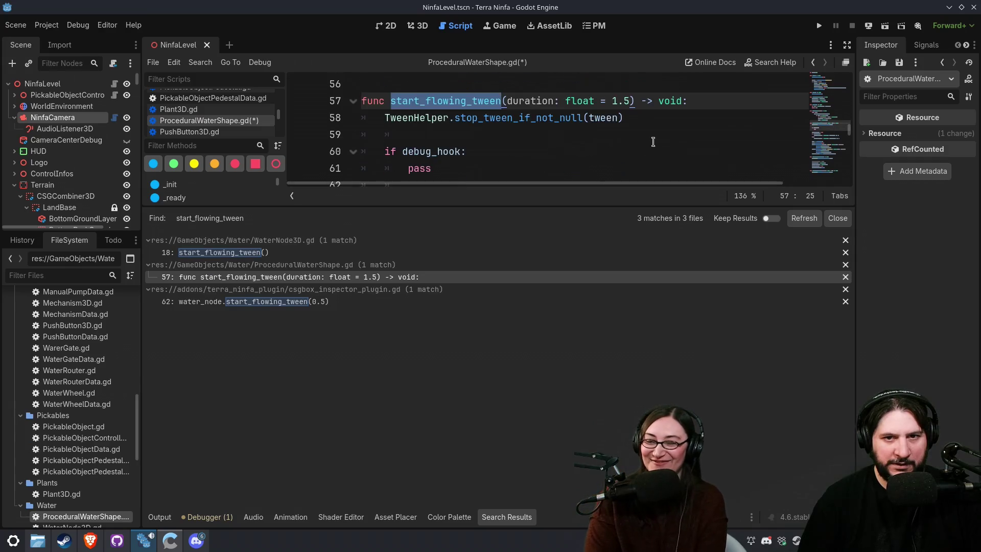
left_click(612, 102)
Step: Save and run the game with F5, start playing, and remove the stone blocking the fountain's channel
key("F5")
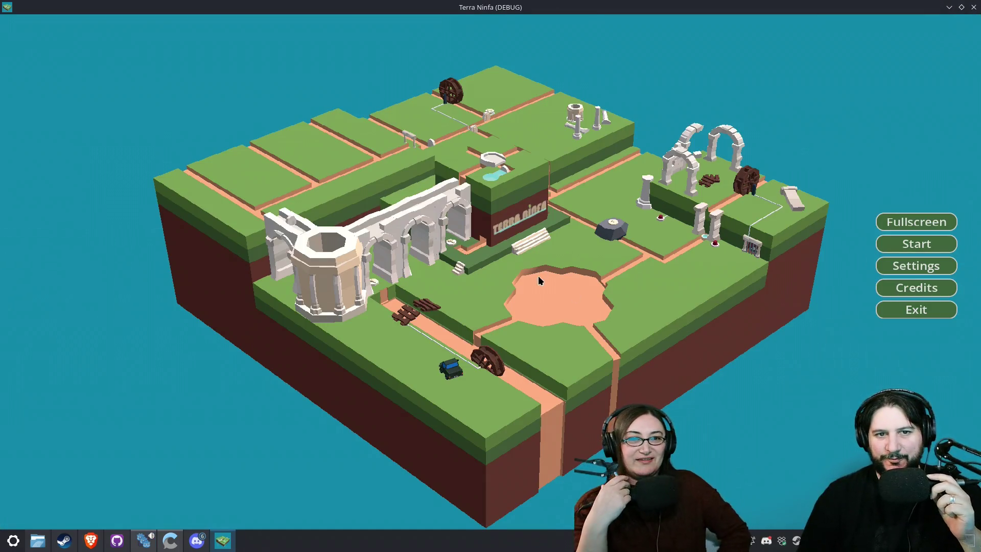
left_click(935, 249)
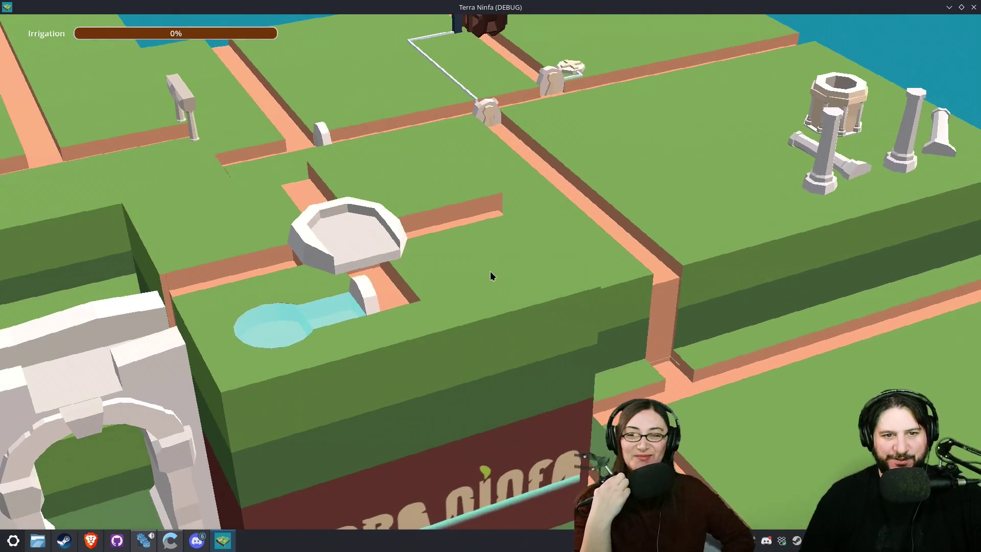
left_click(376, 293)
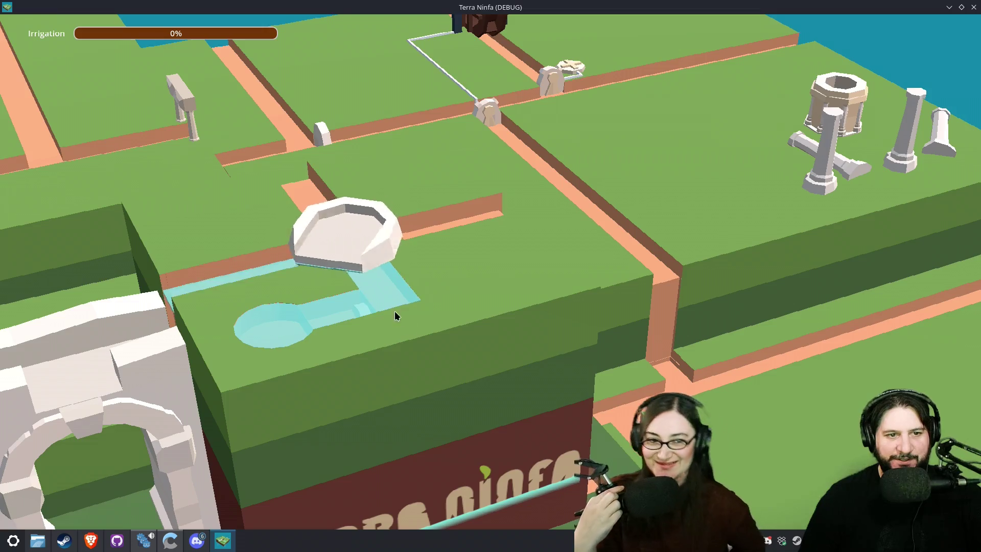
scroll(514, 287, "down", 3)
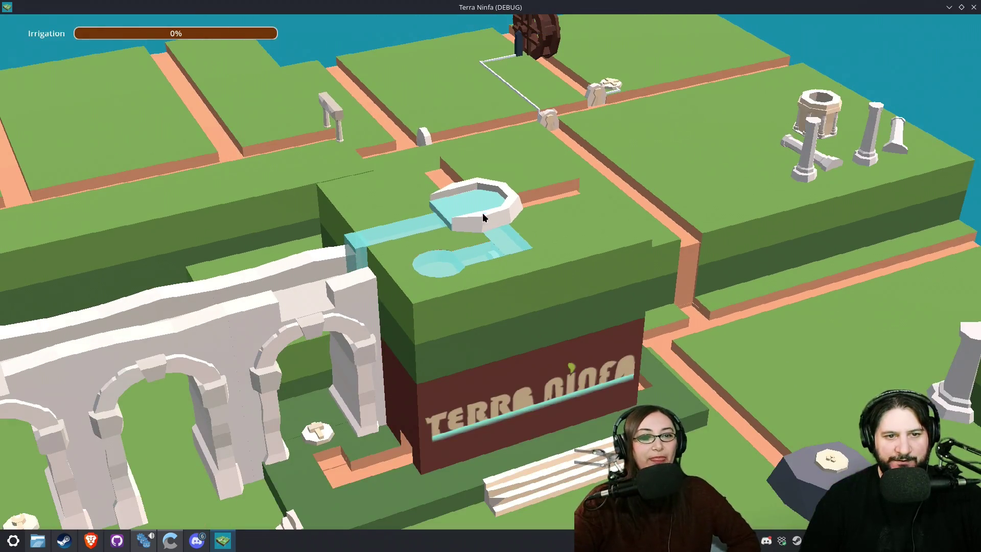
scroll(496, 245, "up", 2)
scroll(502, 272, "down", 1)
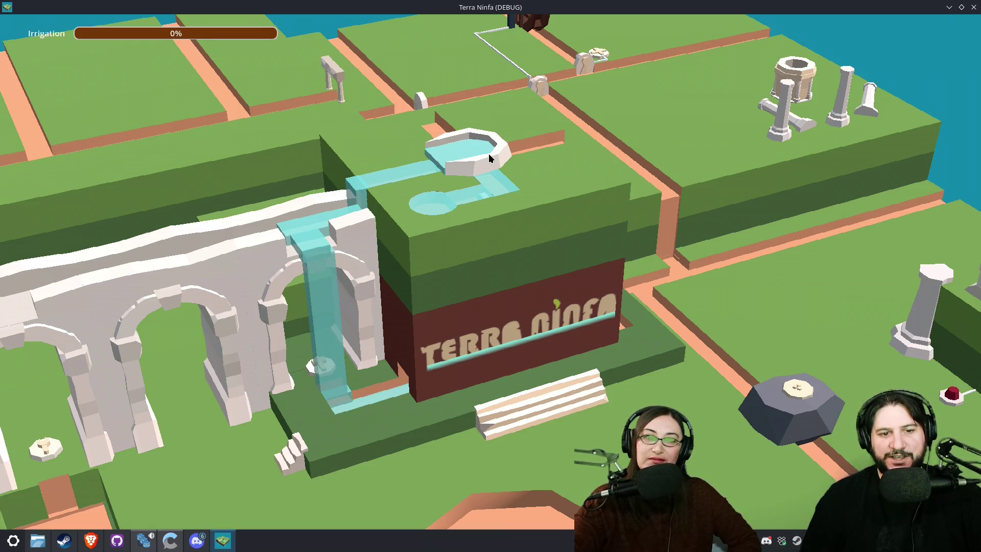
Step: Turn the fountain piece and switch the gate to send water into the channels
left_click_drag(489, 154, 426, 285)
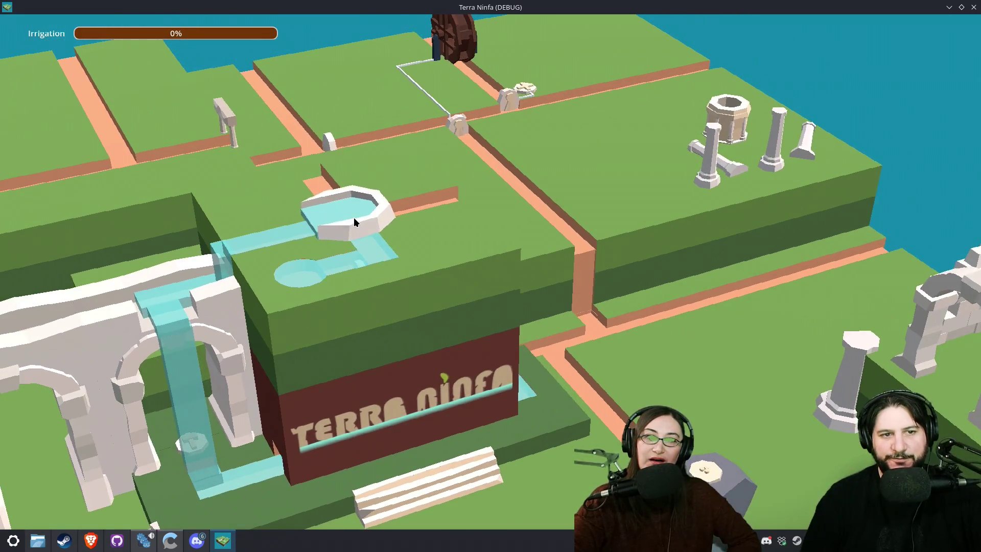
left_click(354, 217)
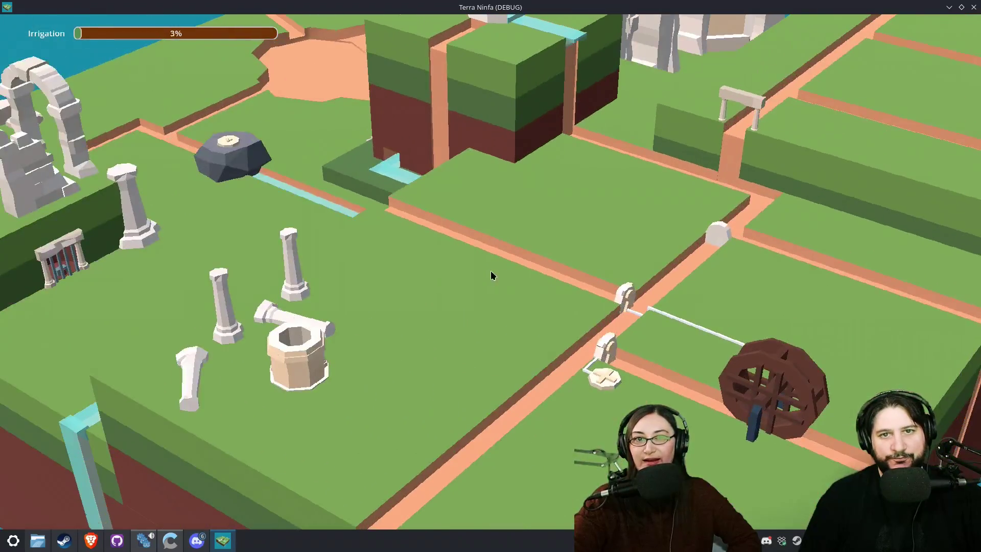
scroll(541, 292, "up", 3)
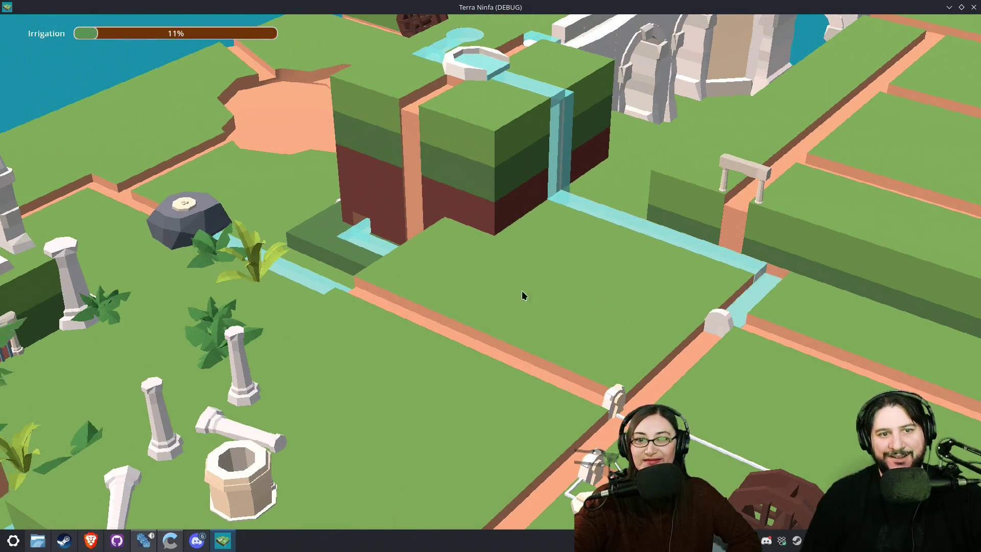
left_click_drag(648, 357, 589, 250)
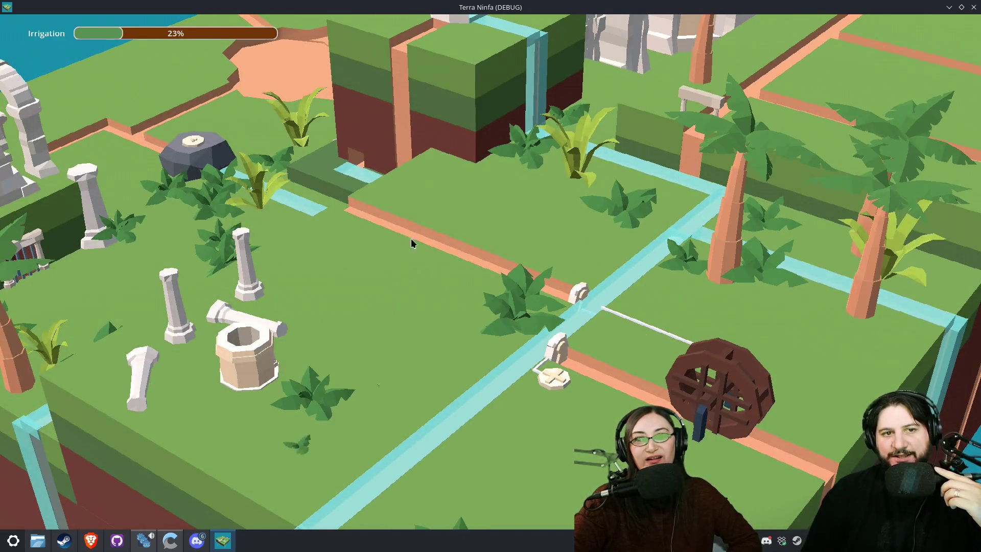
key("q")
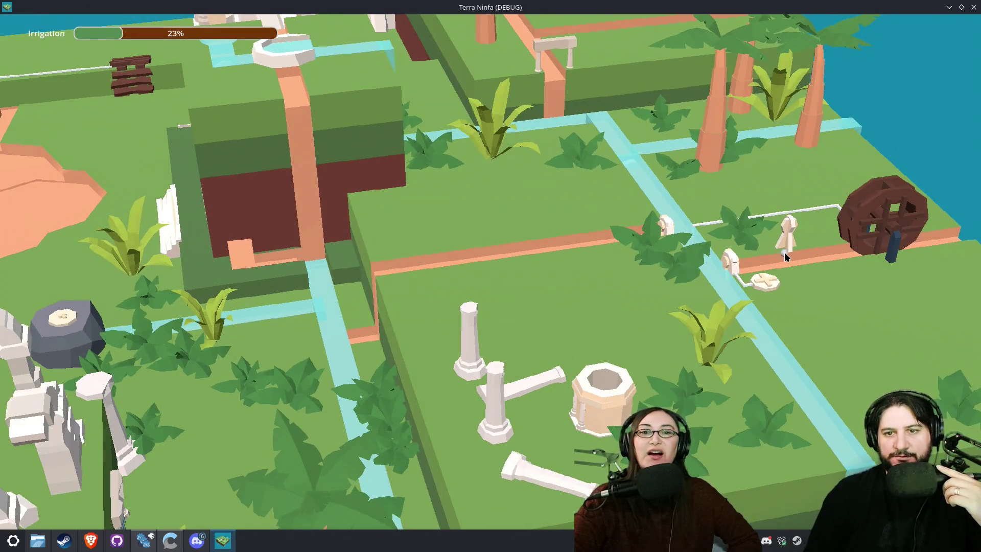
left_click(773, 292)
Step: Rotate the water basin piece to redirect its outflow
key("d")
key("d")
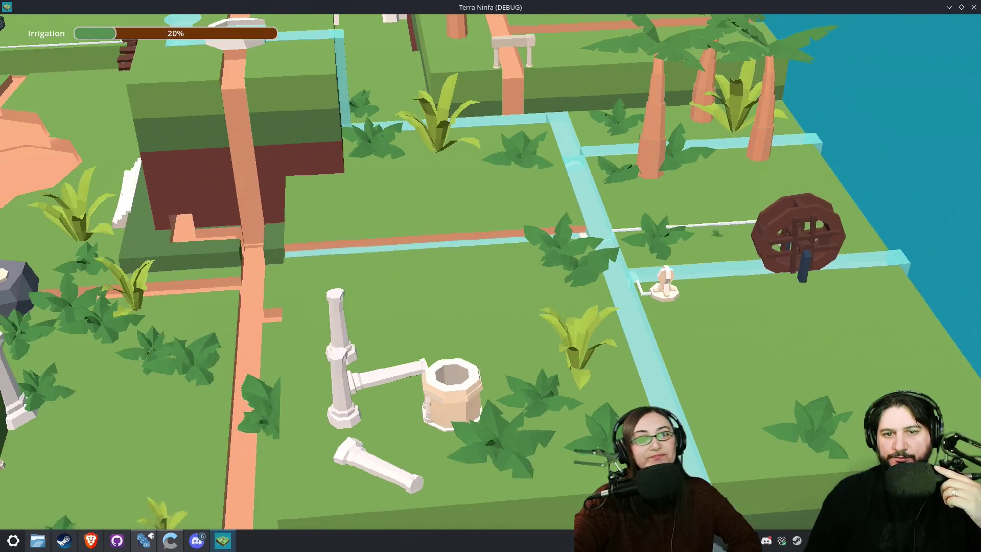
key("a")
key("q")
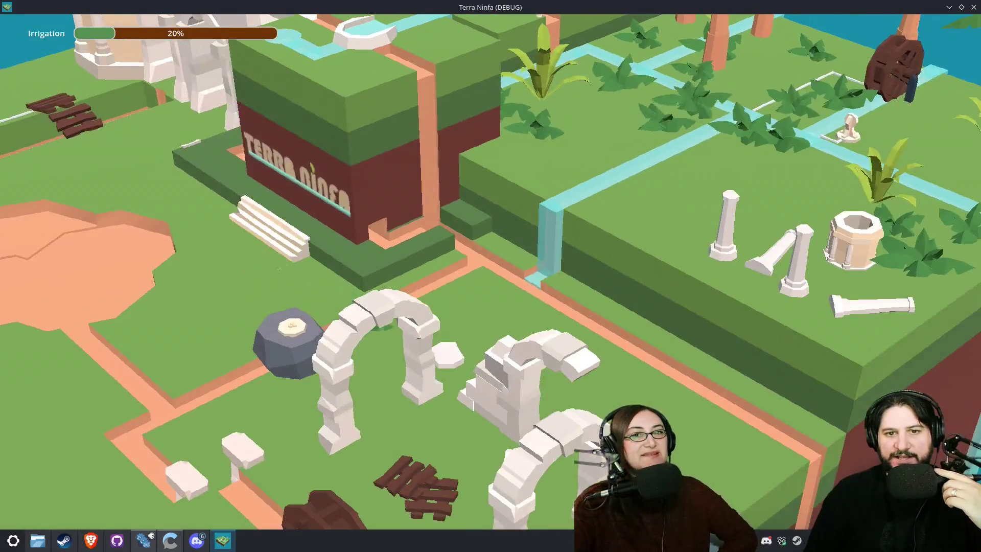
key("q")
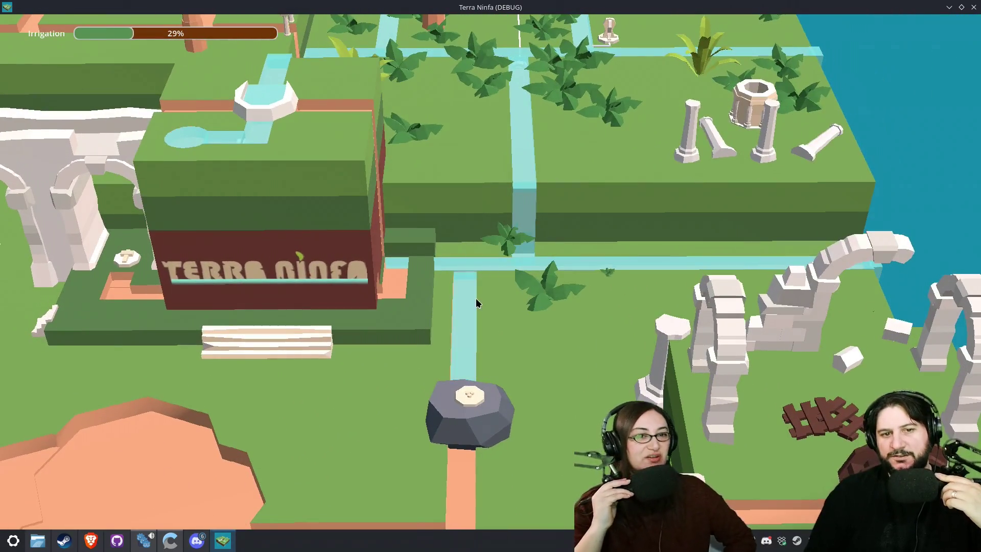
key("w")
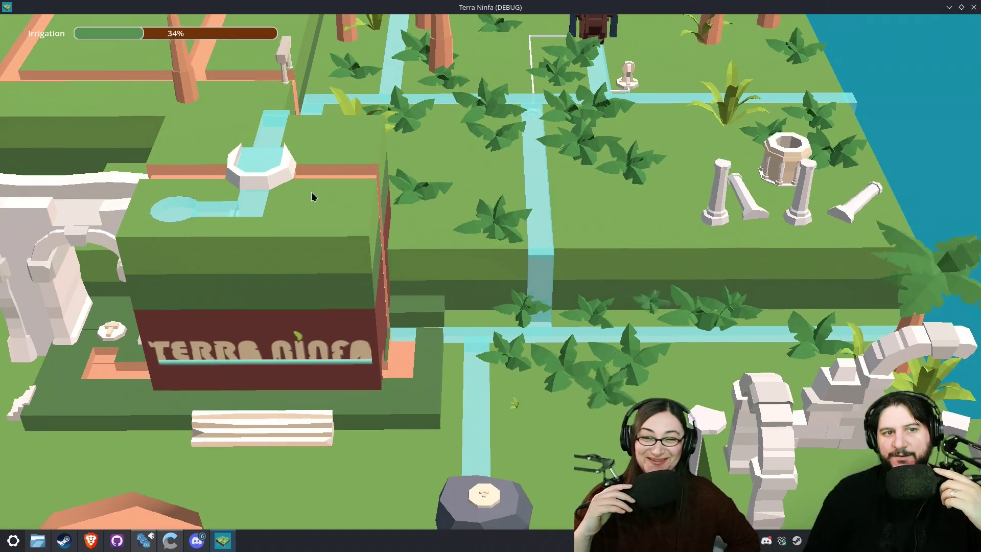
left_click(279, 177)
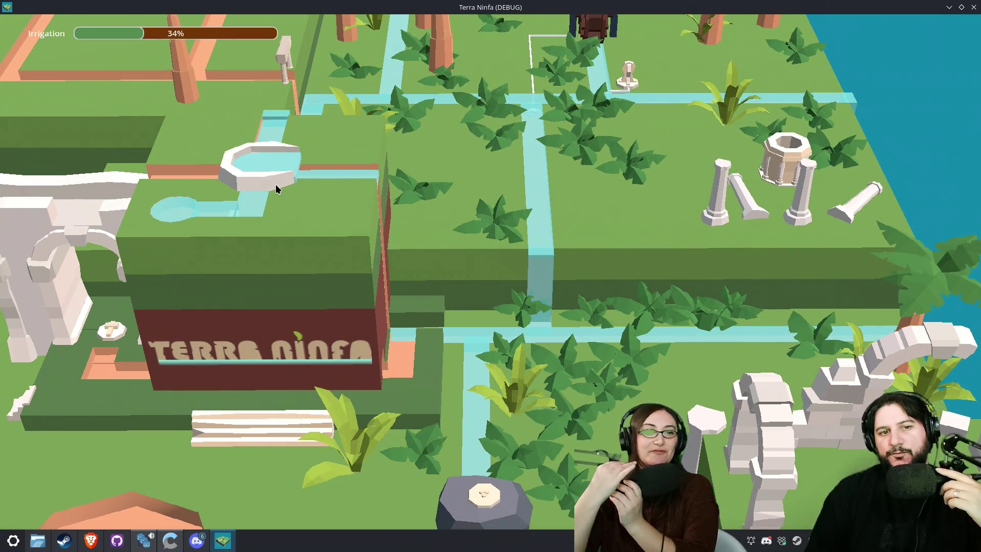
key("q")
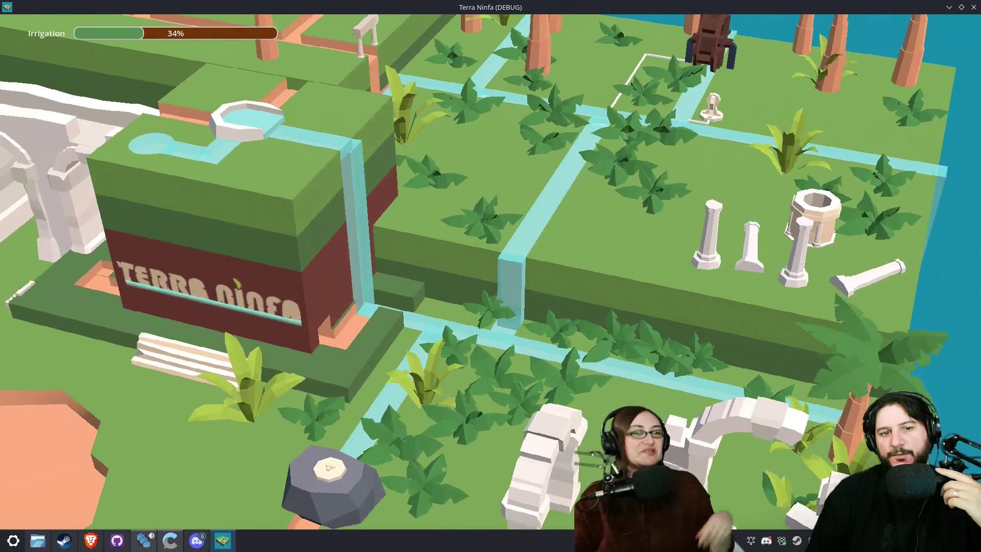
left_click(252, 133)
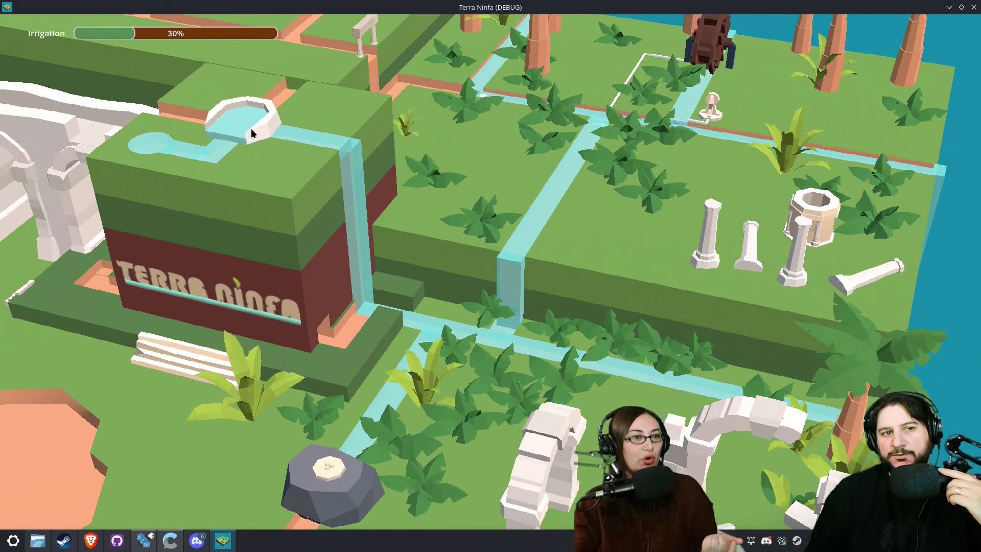
Step: Place a water channel piece atop the aqueduct
key("q")
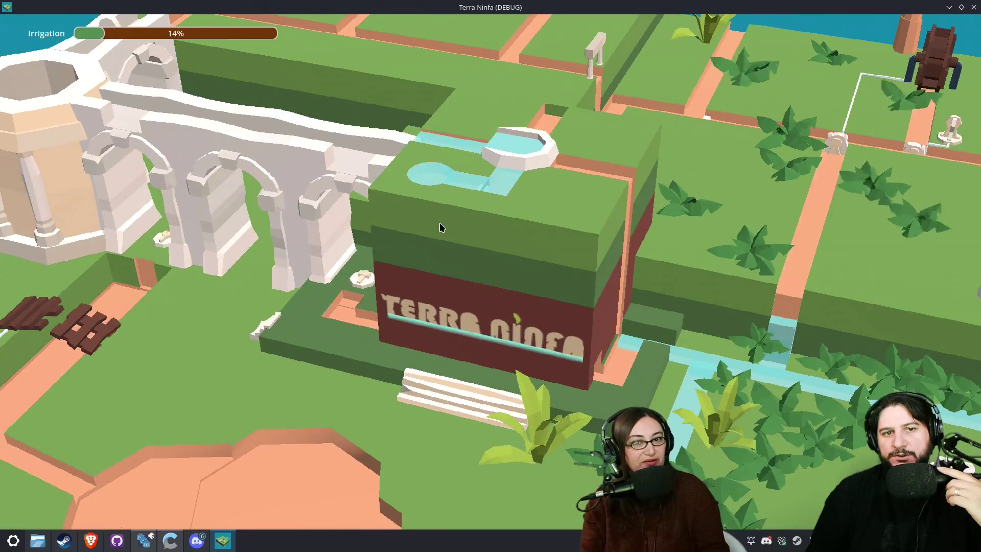
key("q")
left_click(438, 201)
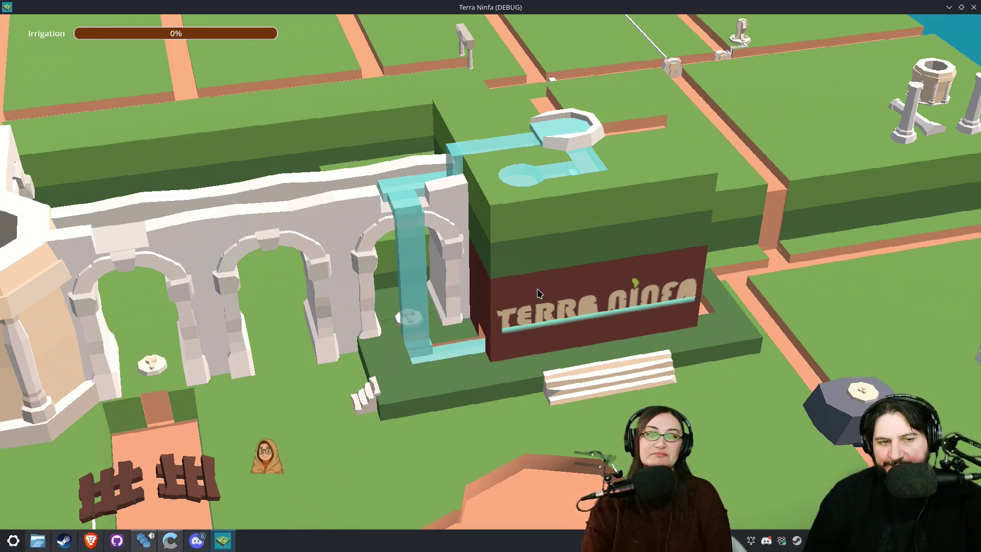
Step: Orbit toward the Terra Ninfa block and turn a wall into a water channel
left_click_drag(683, 310, 491, 276)
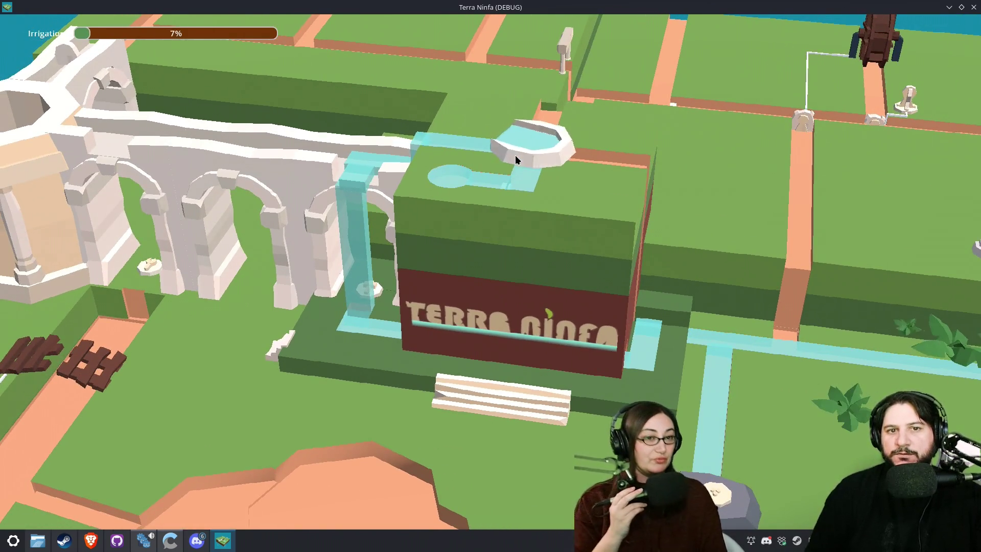
mouse_move(700, 255)
left_mouse_down()
mouse_move(510, 316)
mouse_move(526, 284)
mouse_move(665, 388)
left_mouse_up()
scroll(491, 271, "down", 3)
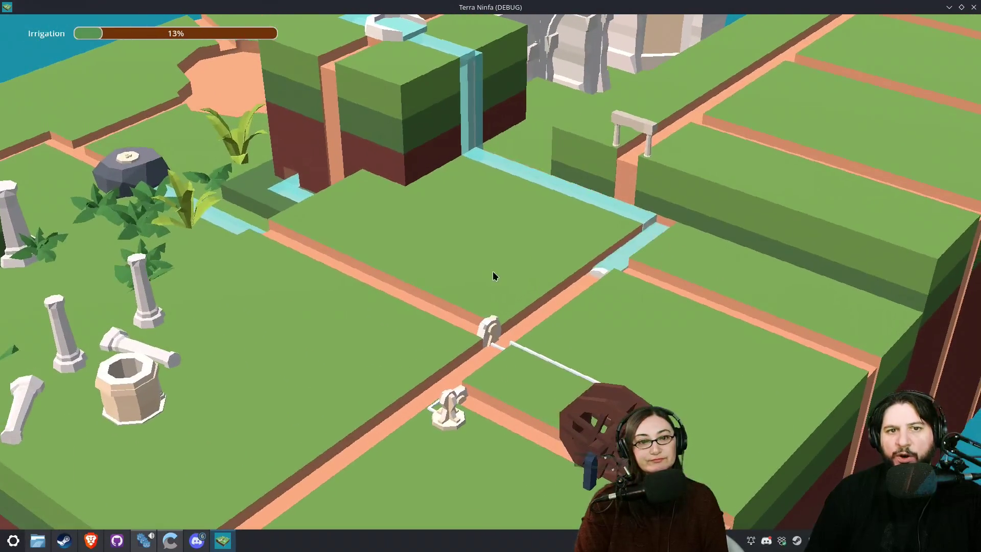
scroll(496, 238, "down", 3)
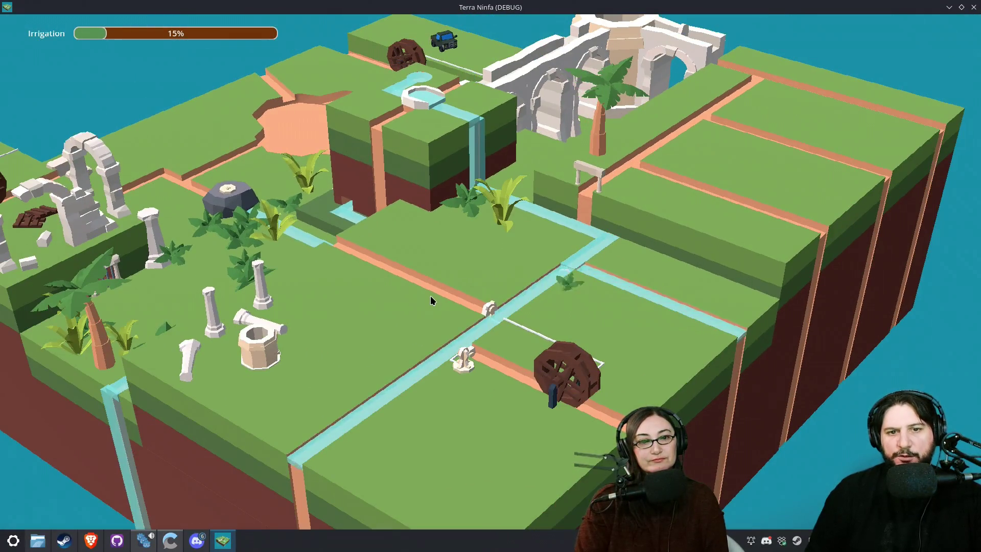
left_click(430, 295)
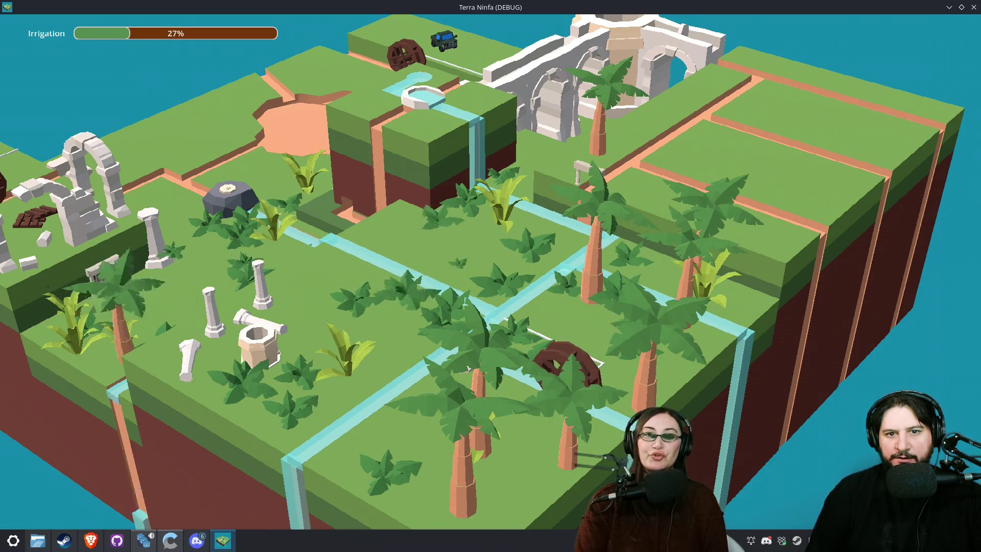
Step: Open a new channel to water the lower field
key("e")
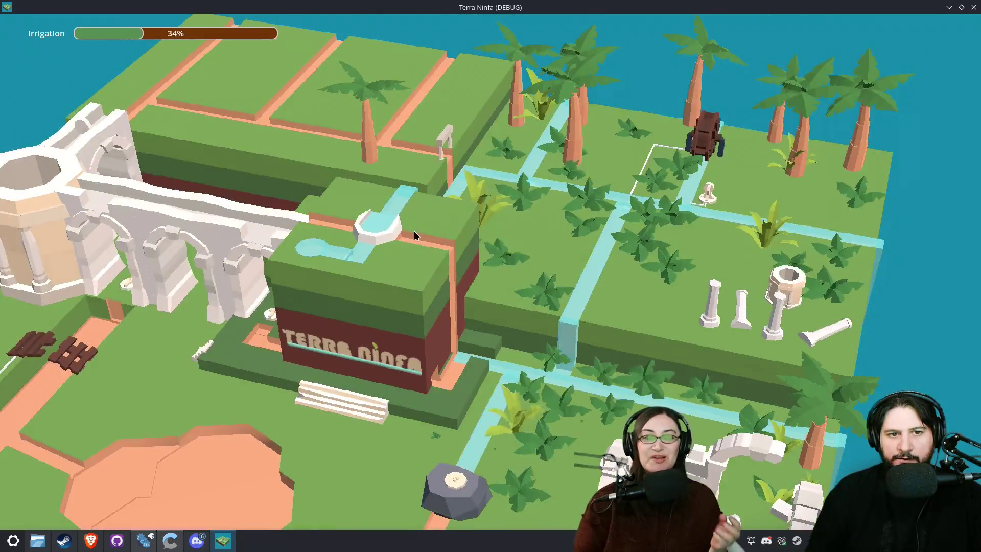
key("a")
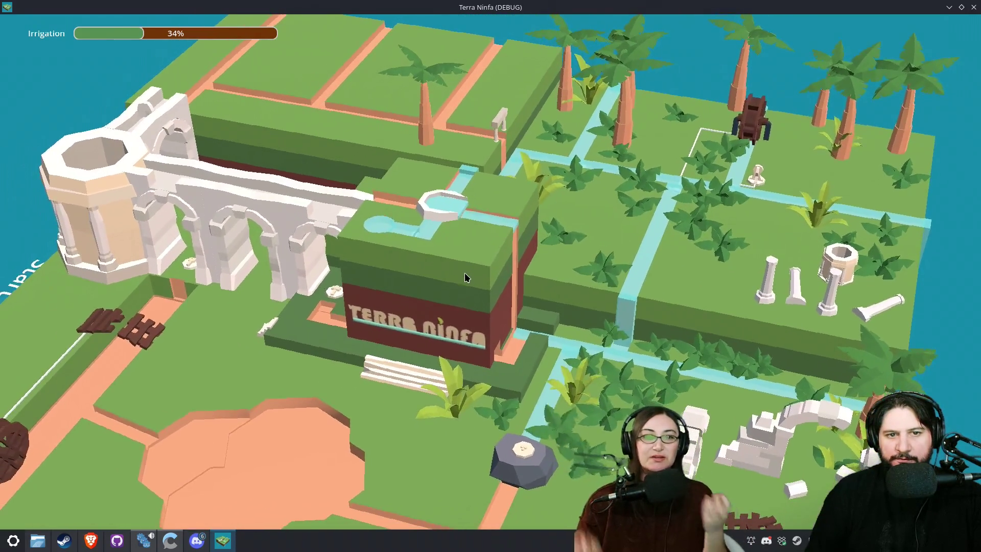
mouse_move(429, 365)
left_mouse_down()
mouse_move(567, 333)
mouse_move(585, 342)
mouse_move(491, 276)
left_mouse_up()
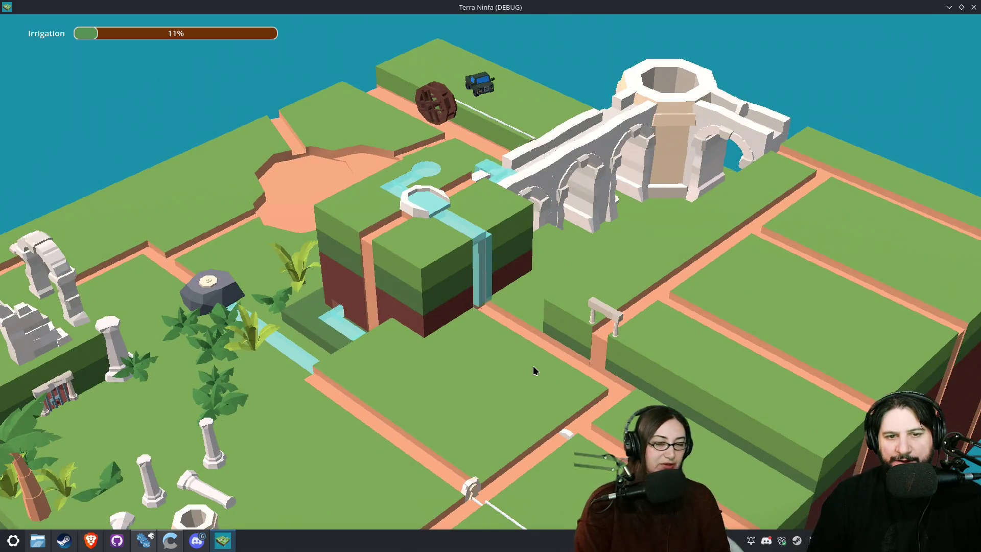
left_click(467, 315)
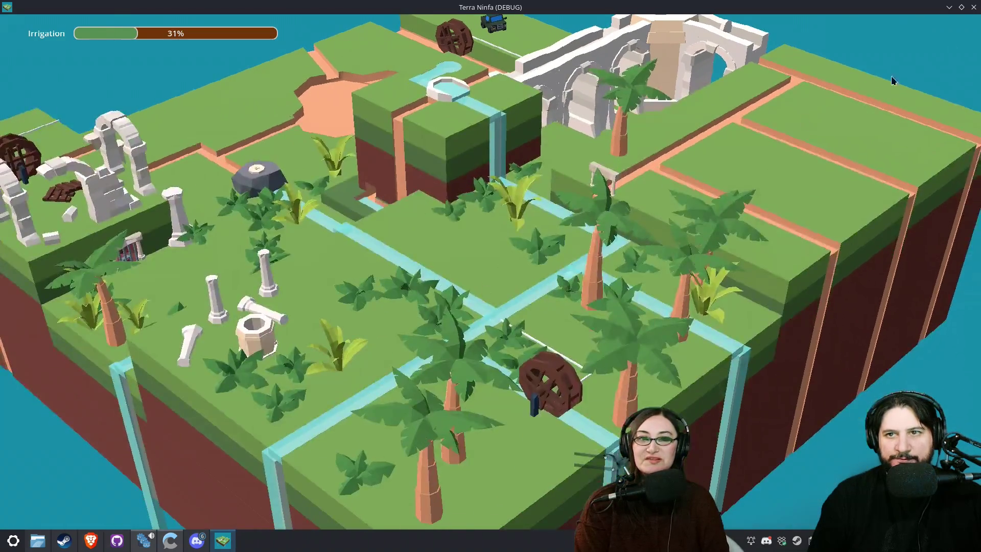
Step: Stop the game and change the flowing tweens' default duration from 1.0 to 1.5
key("Escape")
left_click(612, 270)
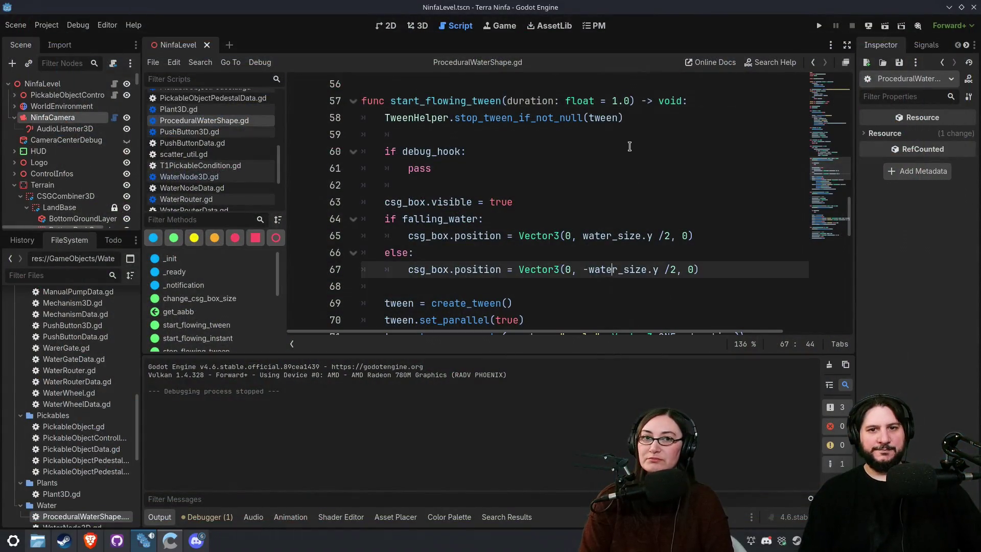
left_click(626, 101)
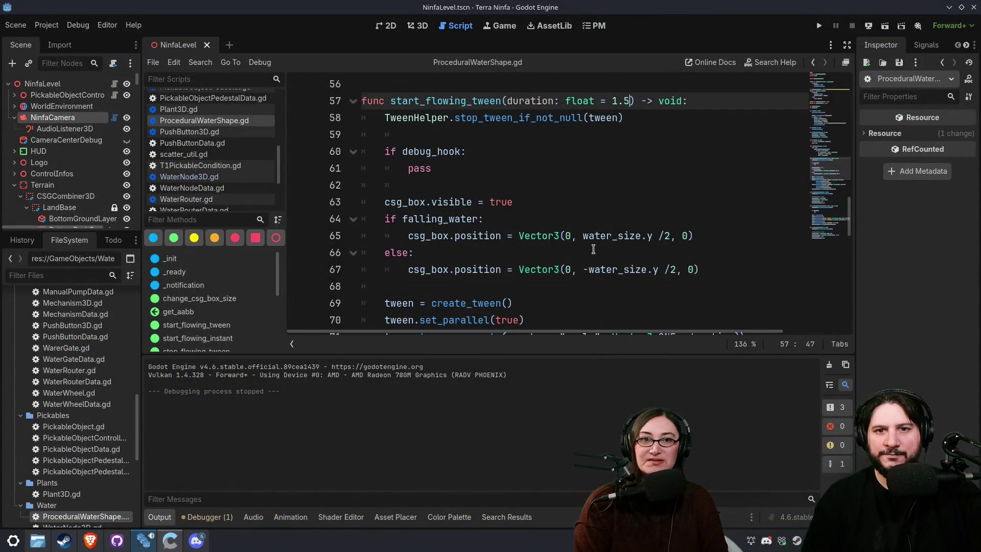
scroll(594, 248, "down", 8)
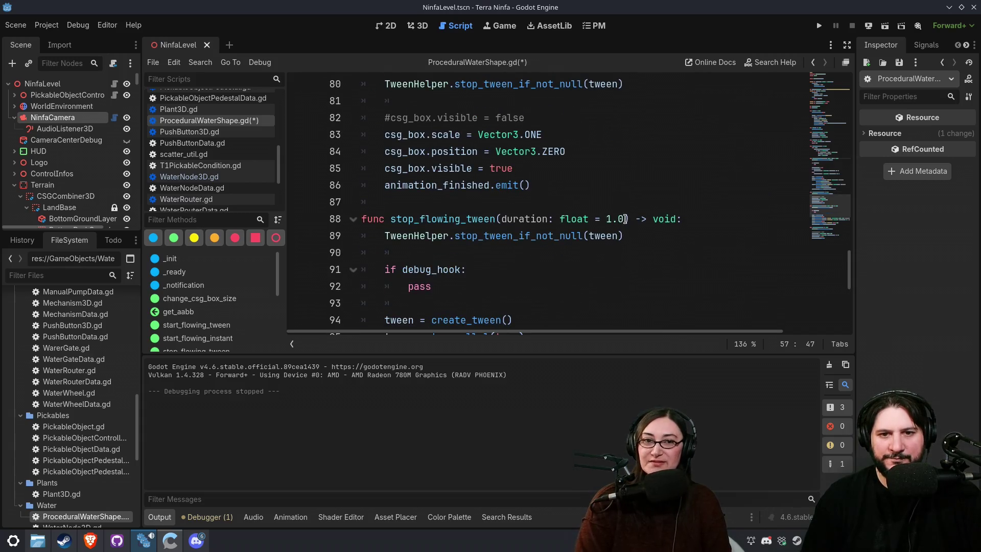
left_click_drag(625, 219, 612, 218)
type("5")
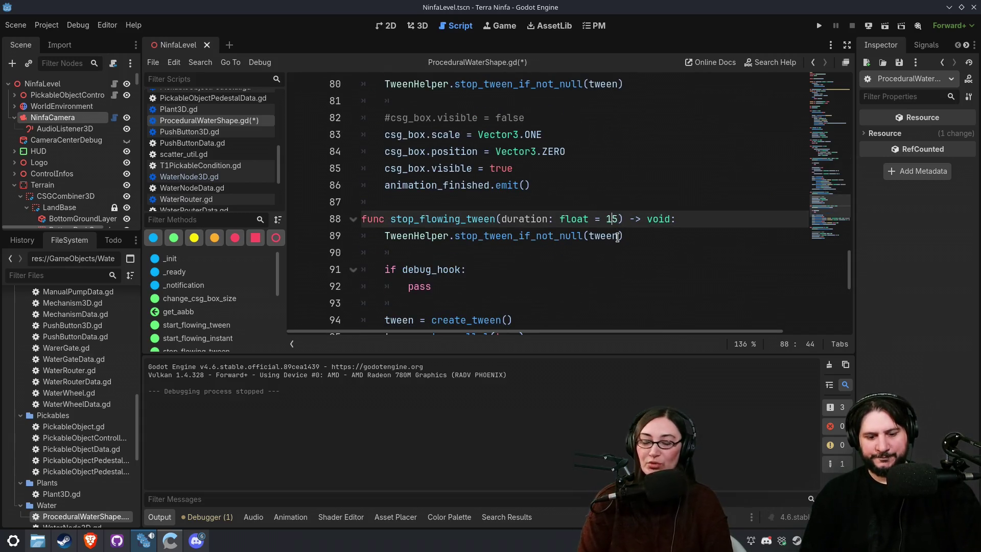
type(".")
Step: Save ProceduralWaterShape.gd and relaunch the game
left_click(617, 236)
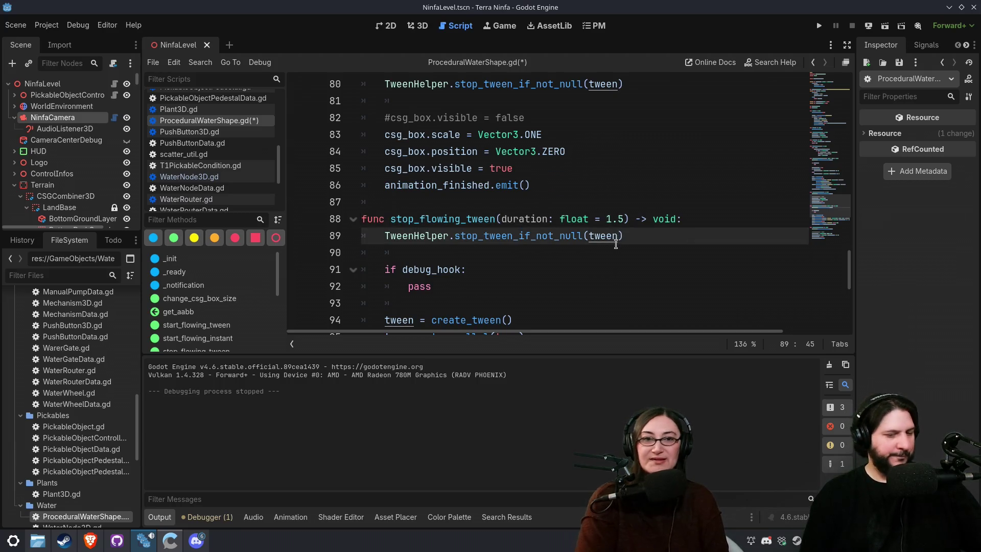
key("ctrl+s")
scroll(616, 244, "up", 4)
left_click(819, 26)
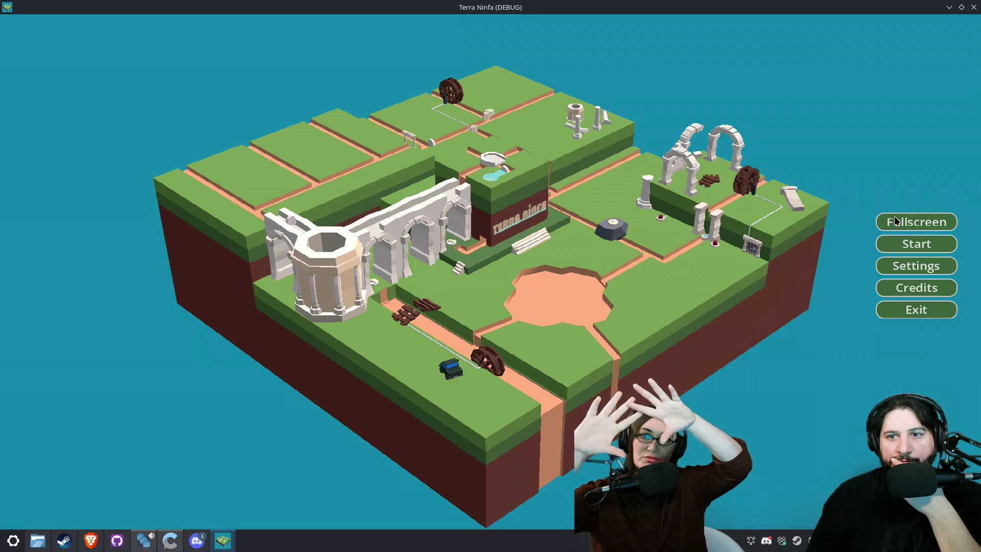
Step: Start a new game and extend a channel from the pond through the octagonal stone
left_click(915, 241)
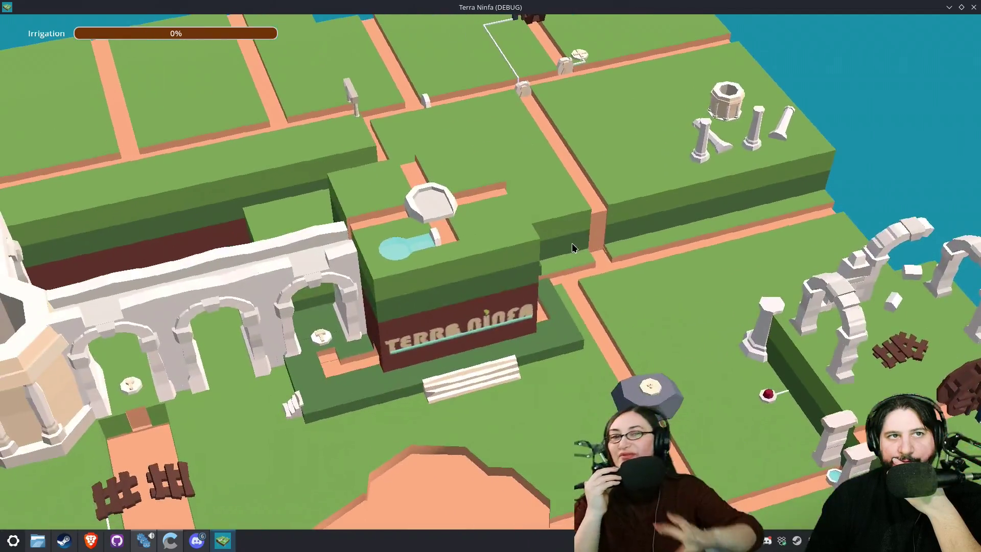
left_click_drag(440, 235, 437, 215)
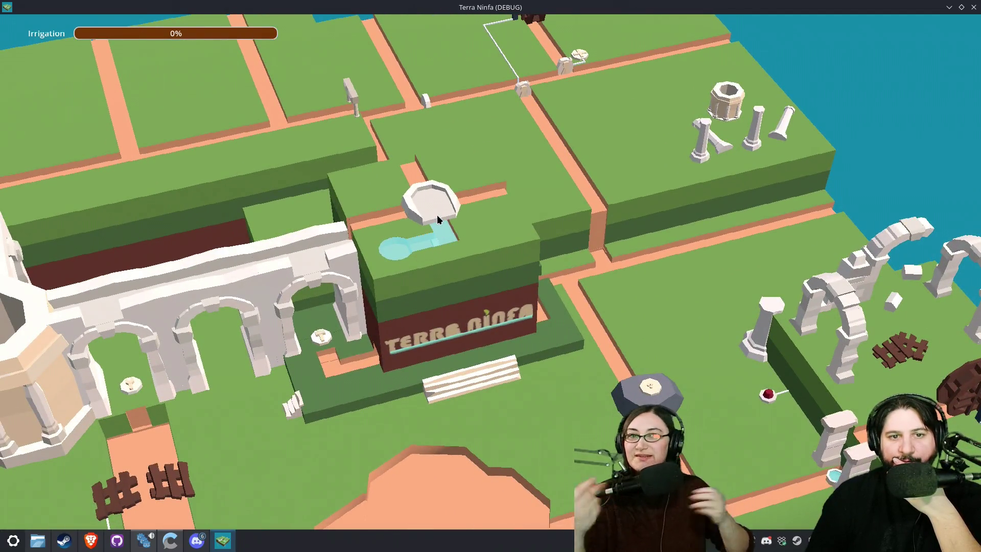
left_click_drag(508, 263, 594, 293)
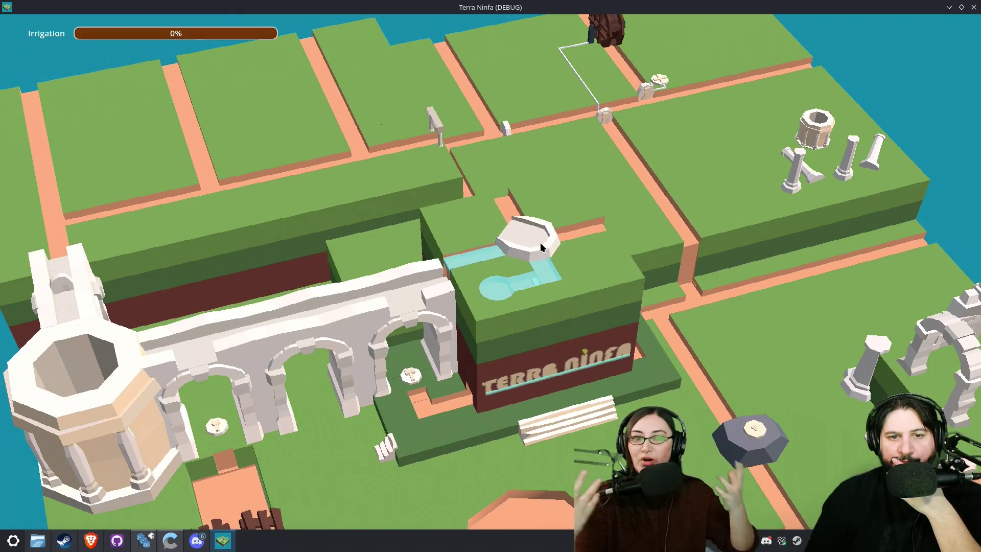
left_click_drag(540, 242, 508, 207)
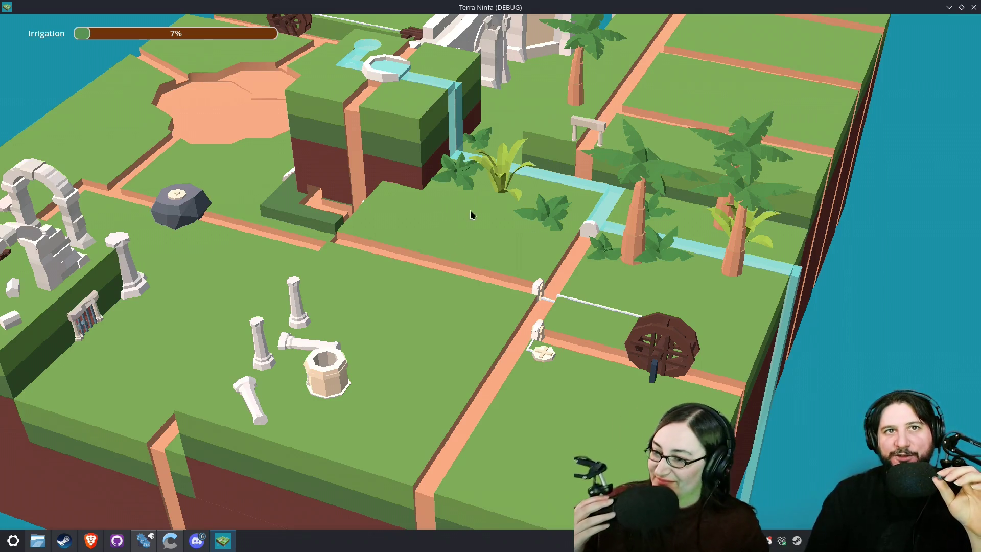
Step: Orbit and zoom the camera to watch the waterfall off the raised block
scroll(437, 228, "up", 2)
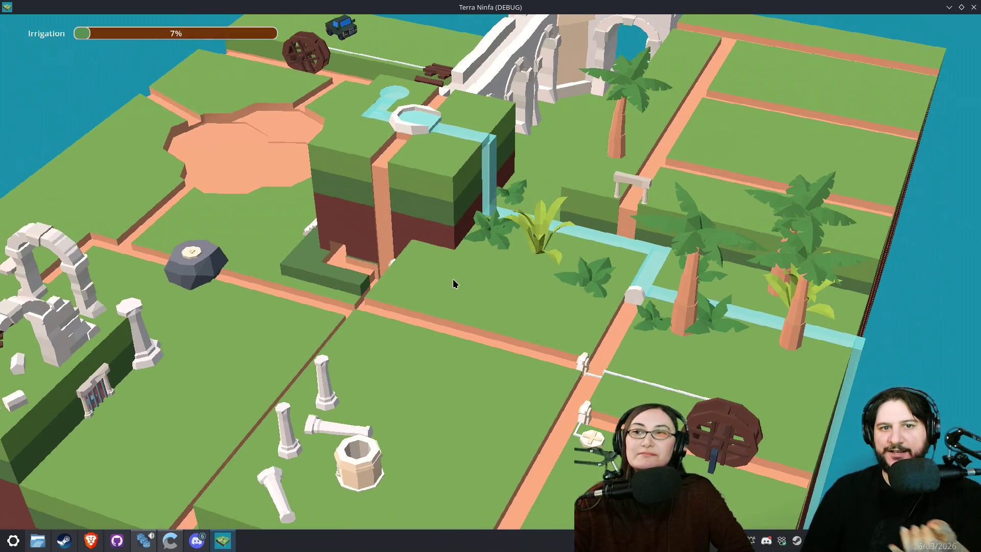
left_click_drag(452, 278, 338, 278)
scroll(711, 292, "down", 2)
left_click_drag(767, 293, 516, 292)
scroll(711, 293, "up", 3)
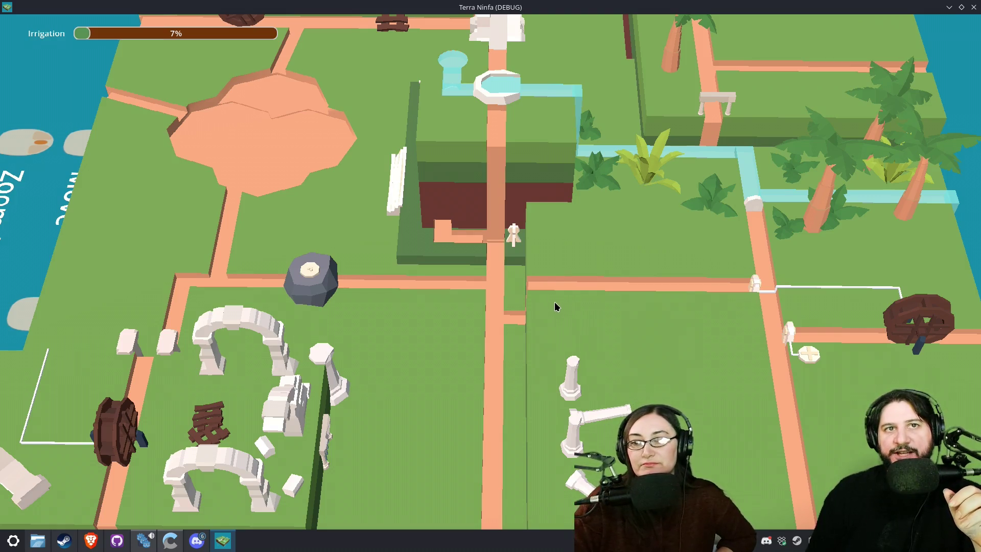
Step: Pan across the fields and zoom out to a wide view of the island
left_click_drag(560, 286, 386, 234)
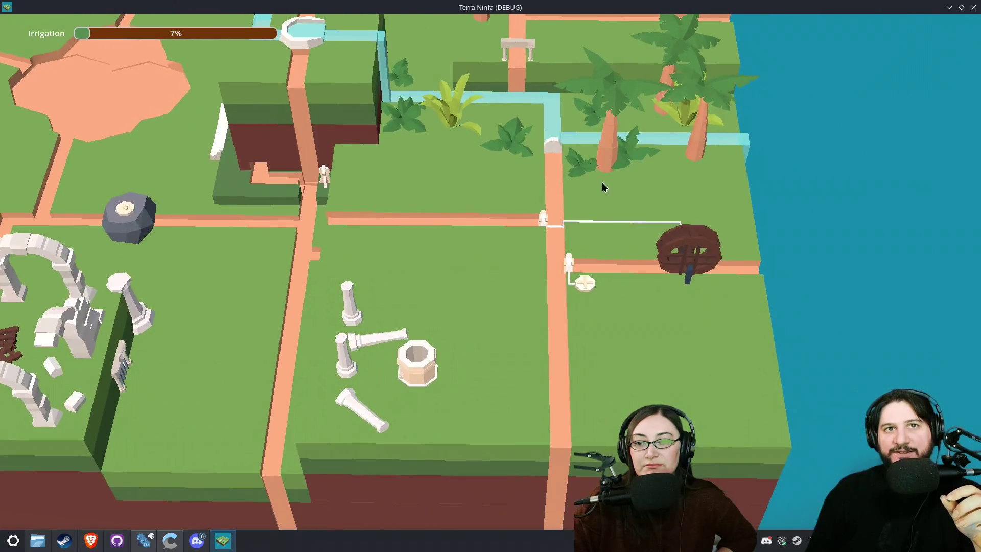
left_click_drag(444, 172, 458, 278)
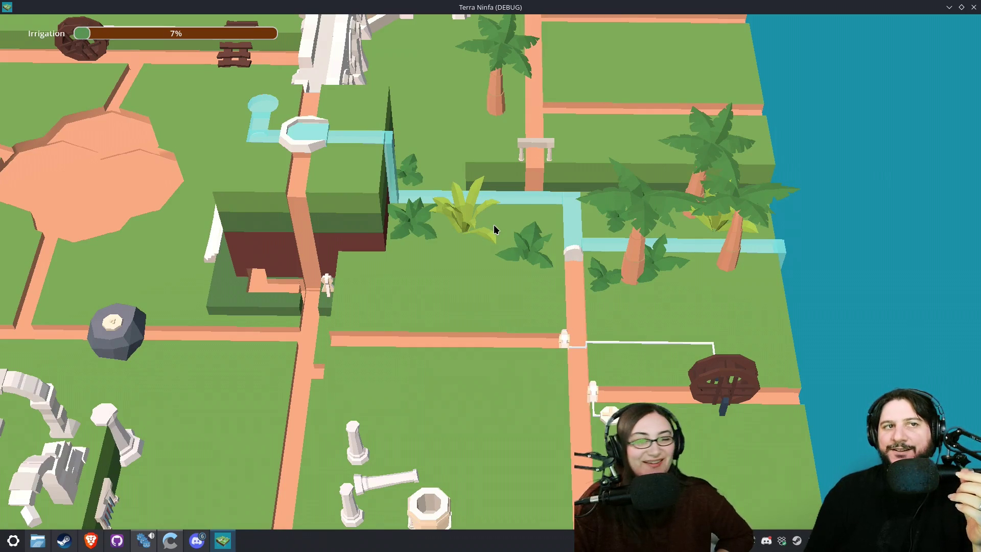
scroll(486, 230, "up", 2)
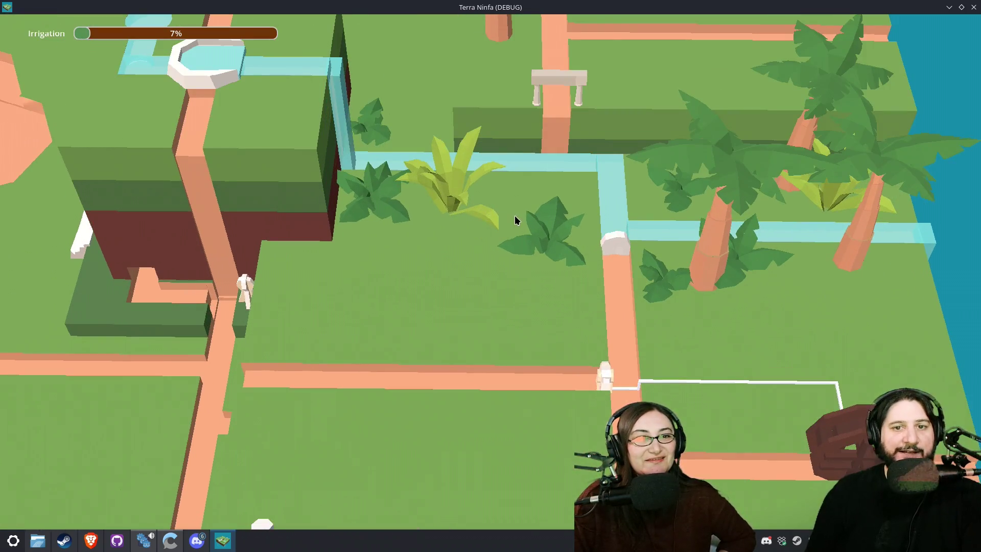
left_click_drag(514, 220, 504, 286)
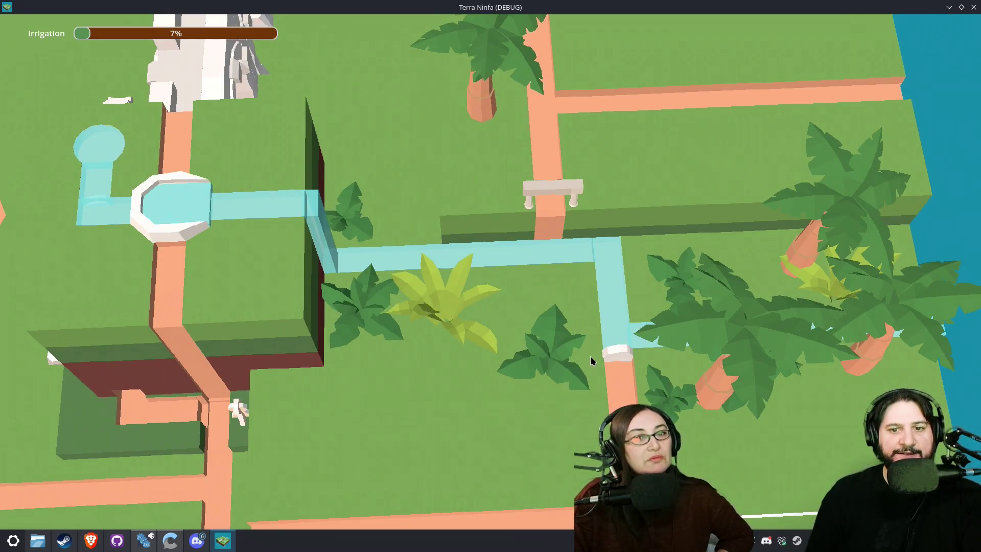
mouse_move(592, 361)
left_mouse_down()
mouse_move(491, 356)
mouse_move(385, 381)
left_mouse_up()
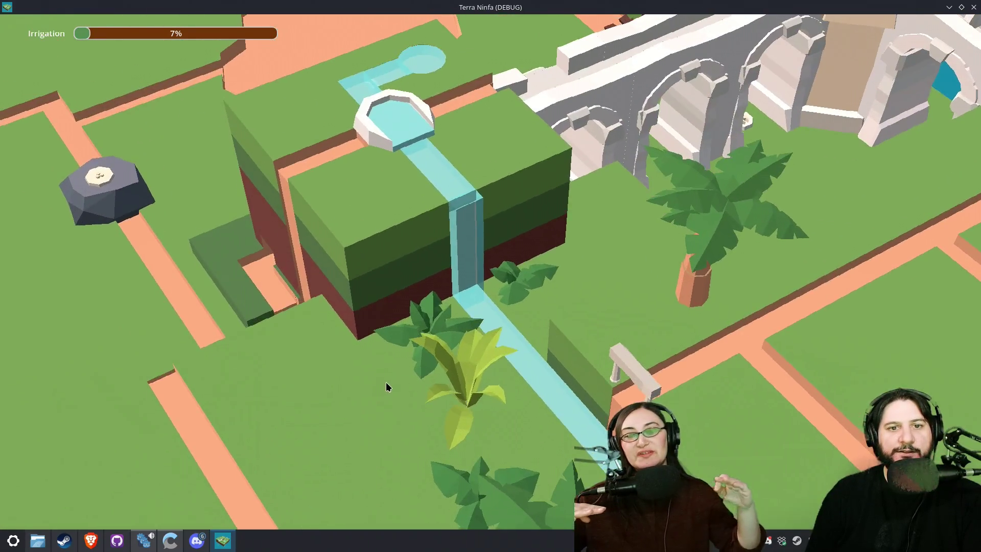
scroll(460, 335, "down", 3)
scroll(540, 287, "down", 3)
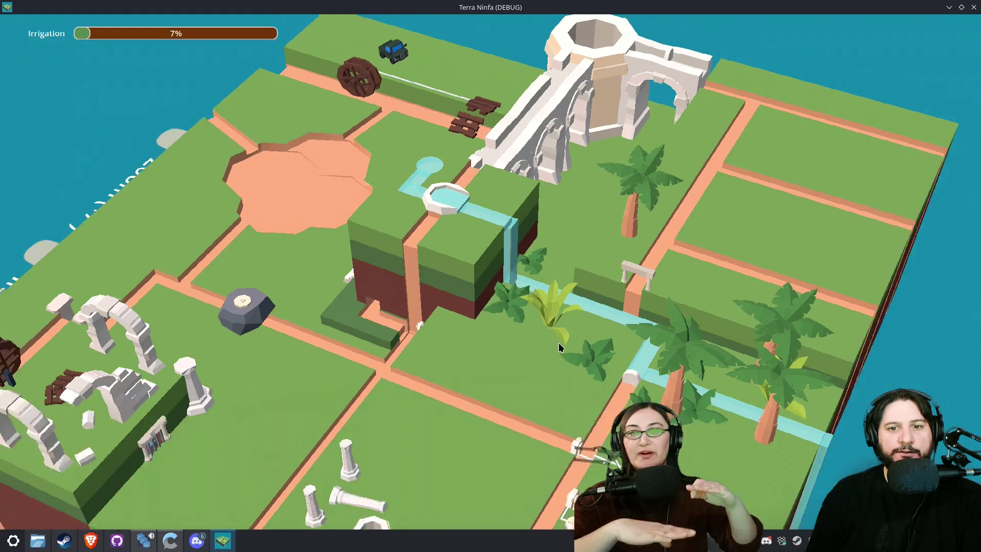
scroll(559, 345, "down", 3)
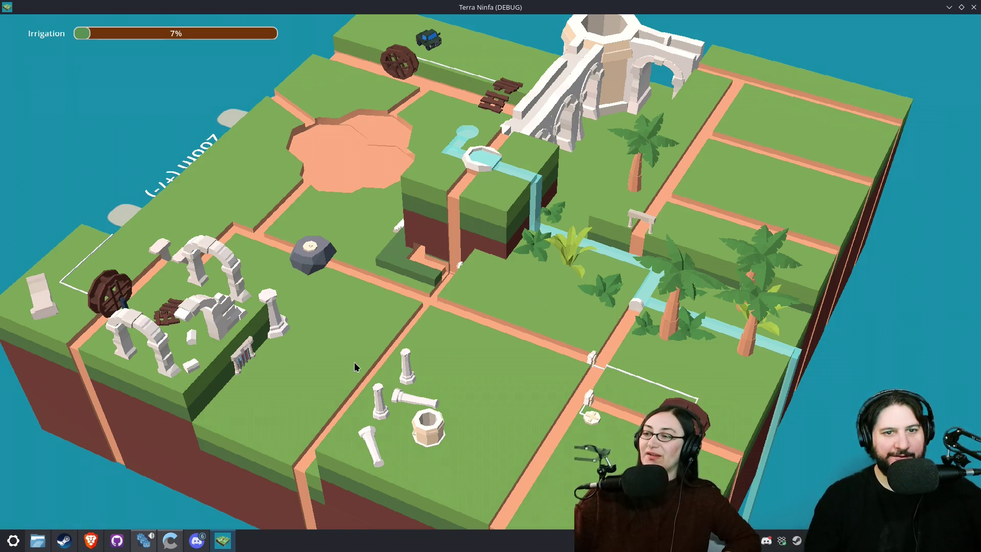
Step: Search 'Terra nil' in a new Brave tab and open its Steam store page
left_click(90, 541)
left_click(263, 11)
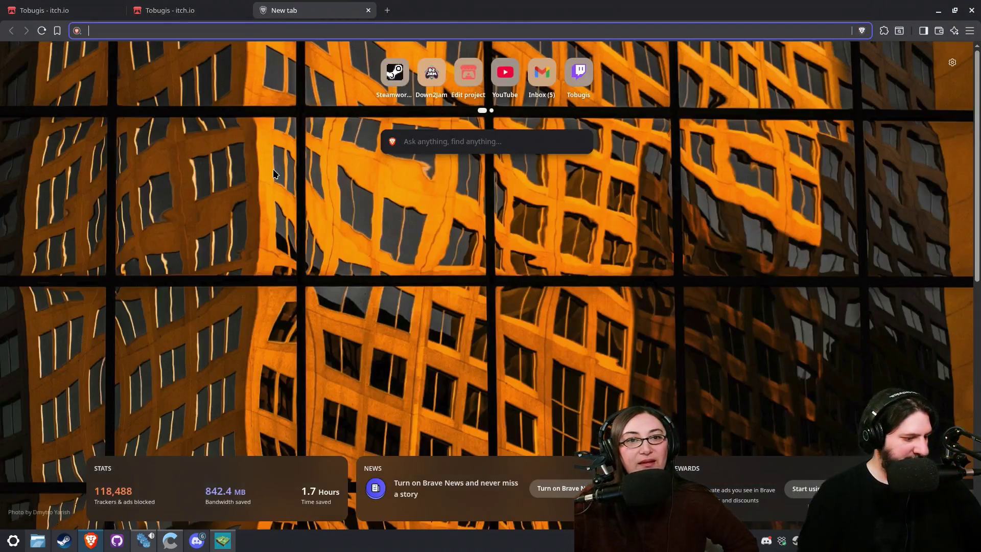
type("Terra ni")
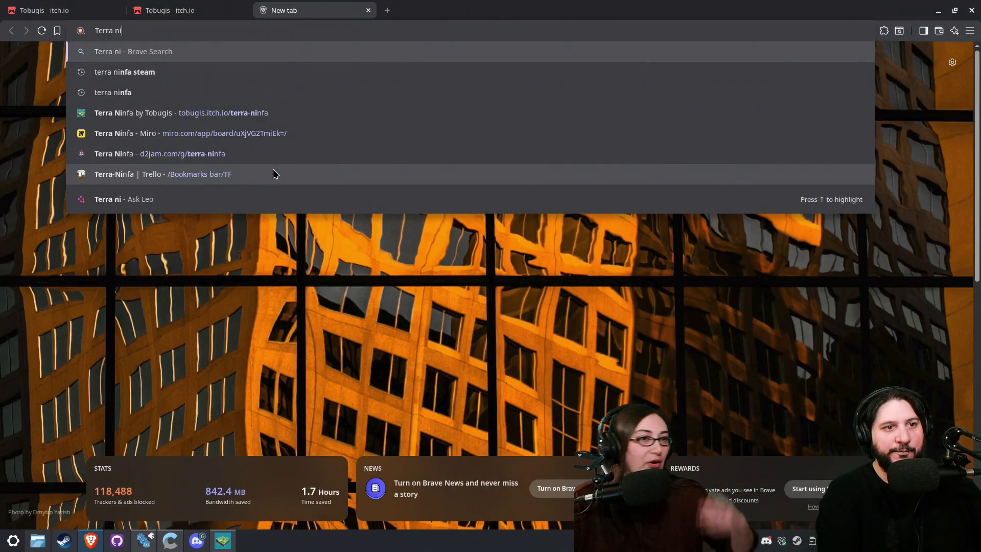
type("l")
key("Return")
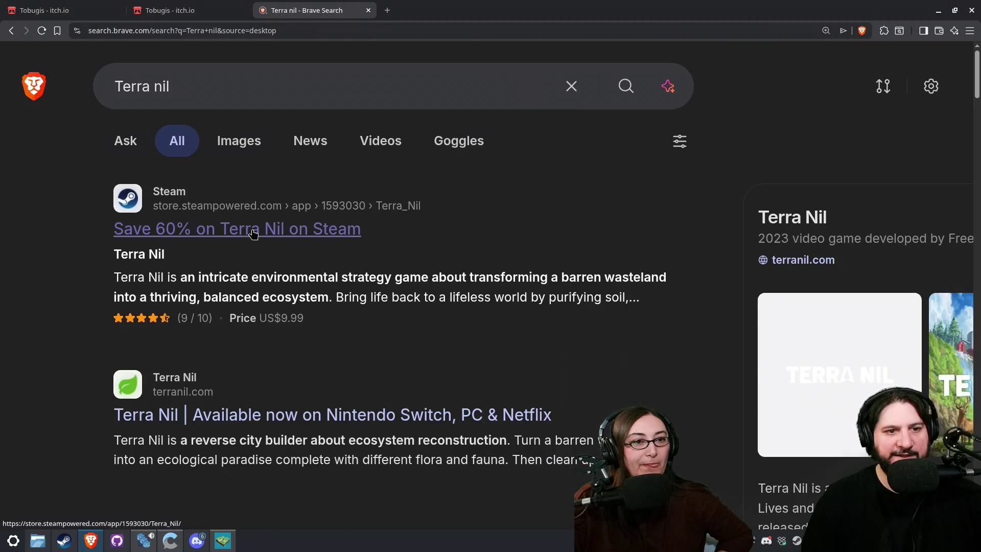
left_click(254, 234)
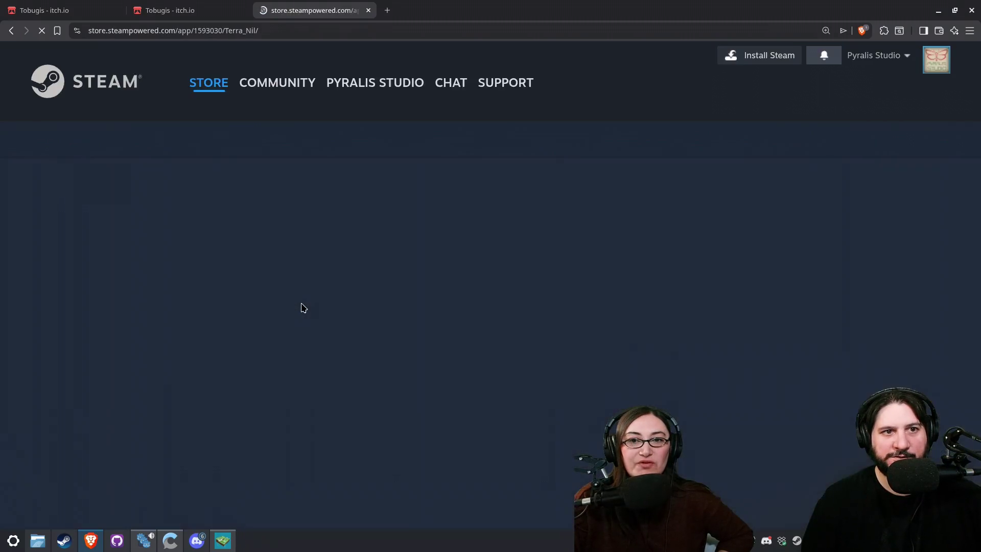
scroll(301, 305, "down", 2)
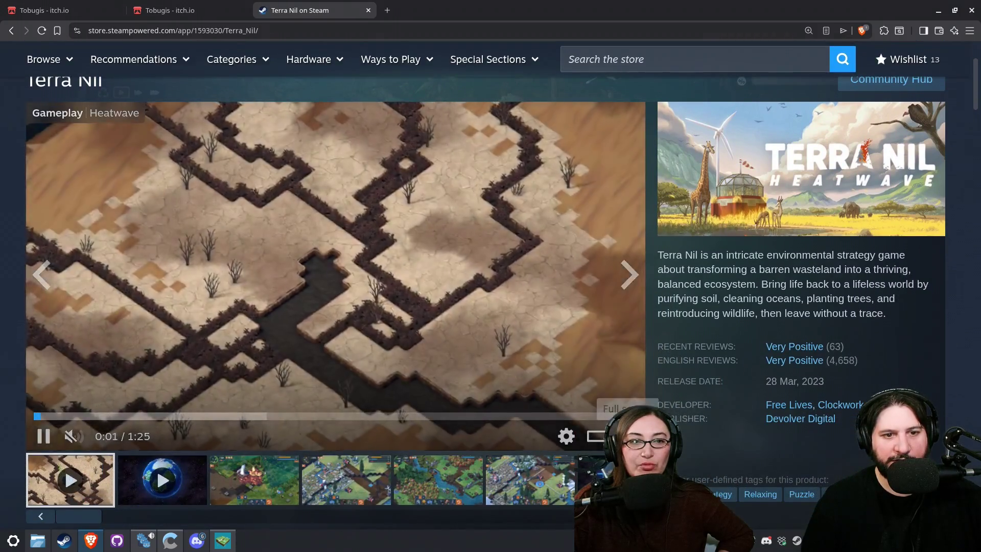
Step: Play the Terra Nil trailer fullscreen, skimming its scenes back to the desert trench
left_click(596, 436)
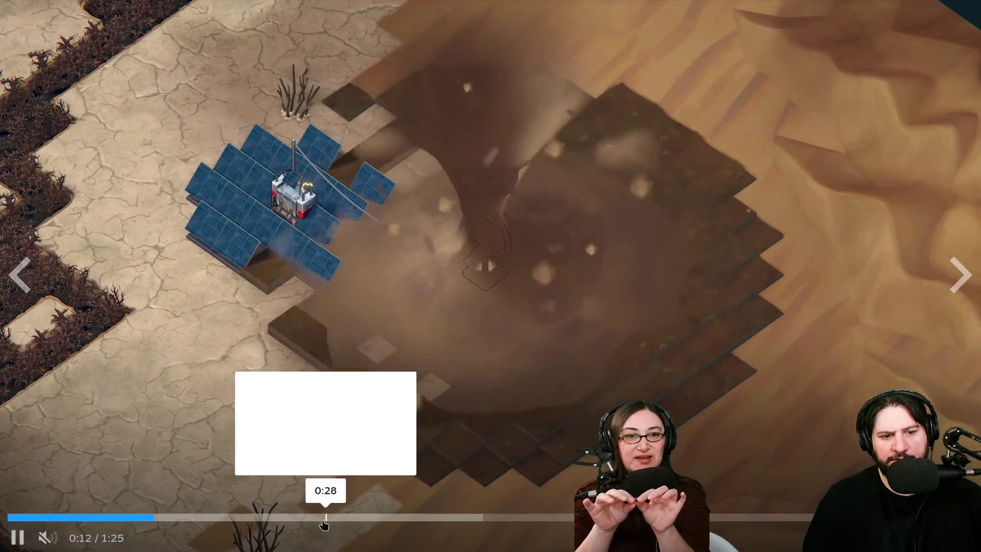
left_click(295, 517)
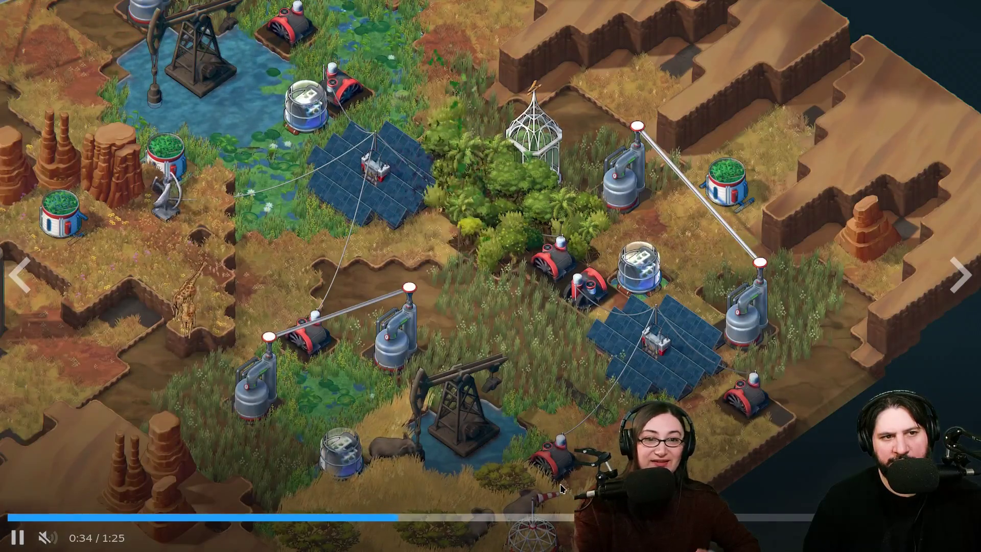
left_click(499, 518)
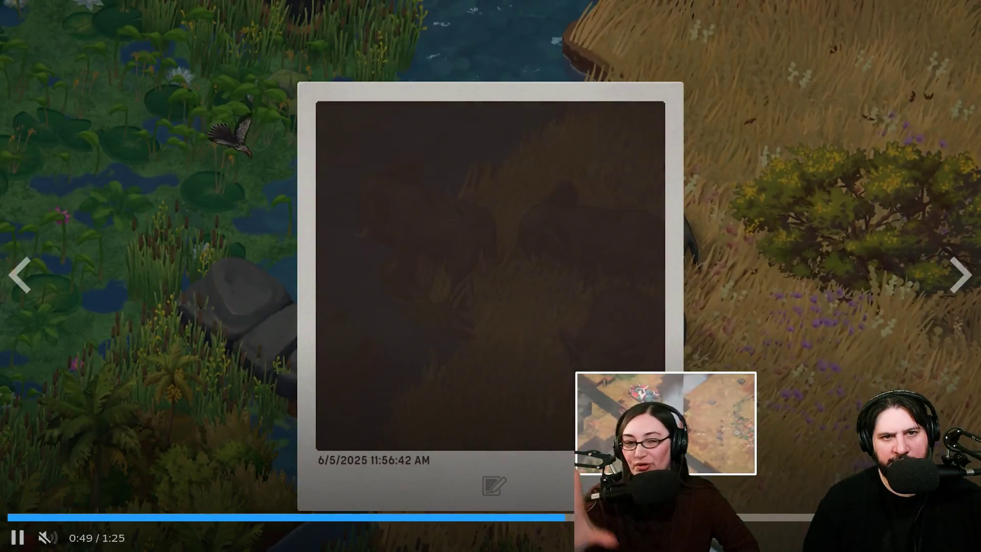
left_click(667, 517)
left_click(725, 517)
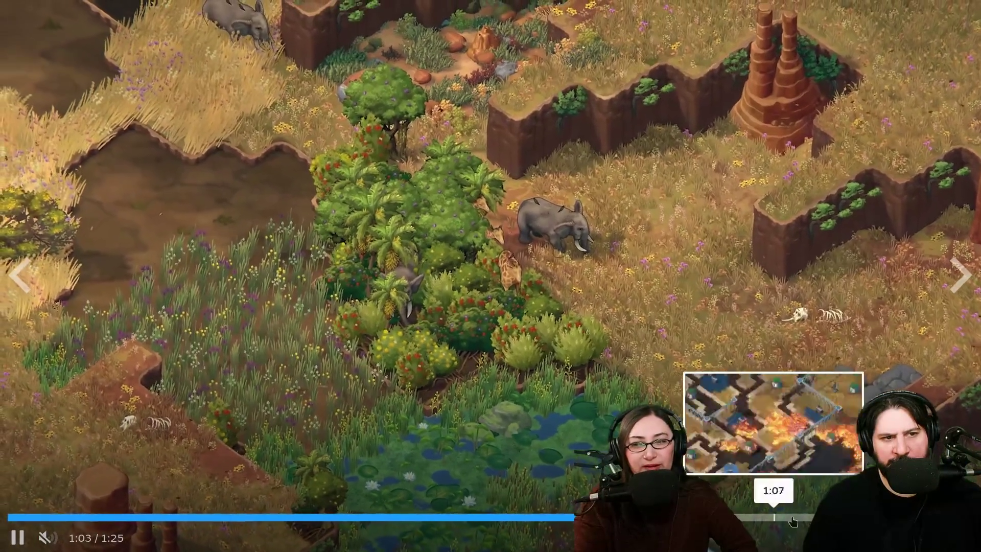
left_click(826, 518)
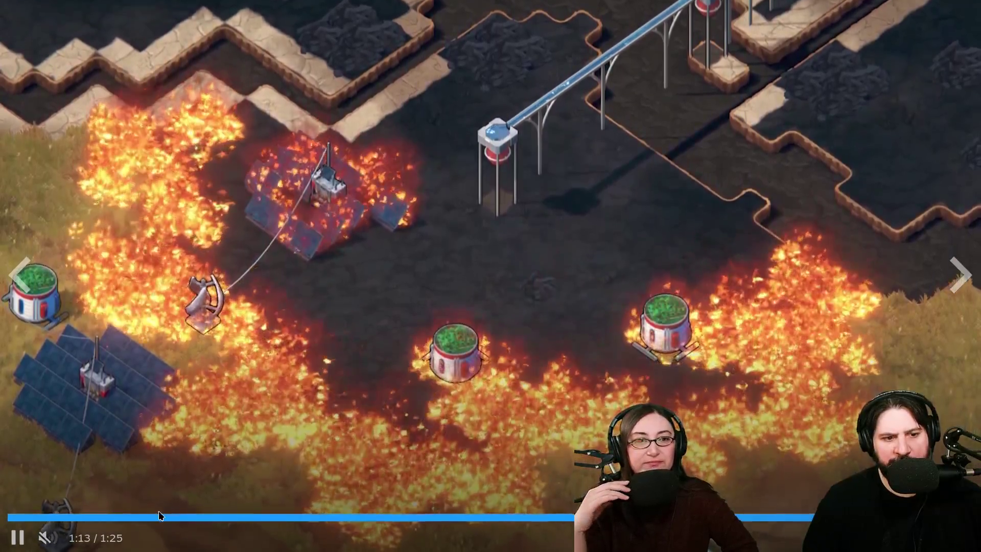
left_click(173, 518)
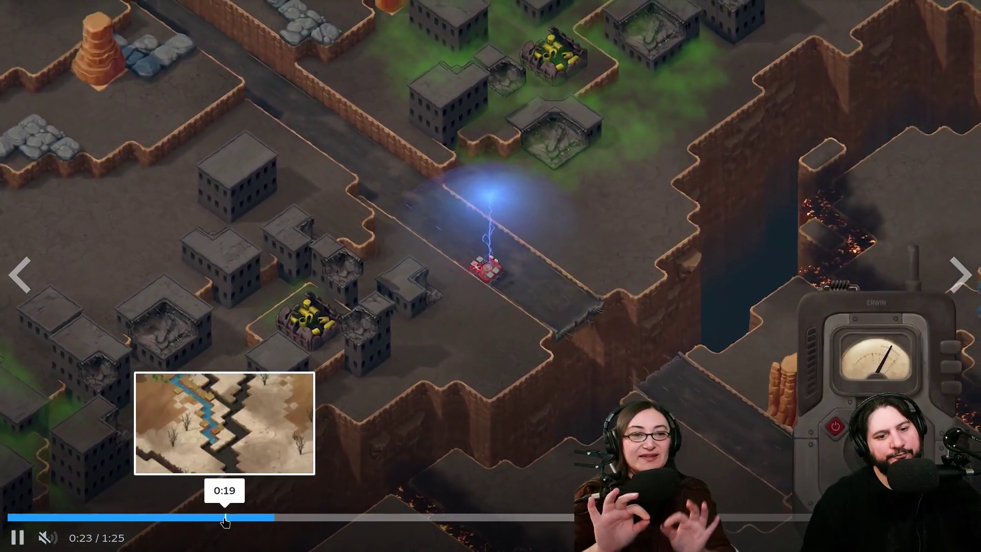
left_click(225, 518)
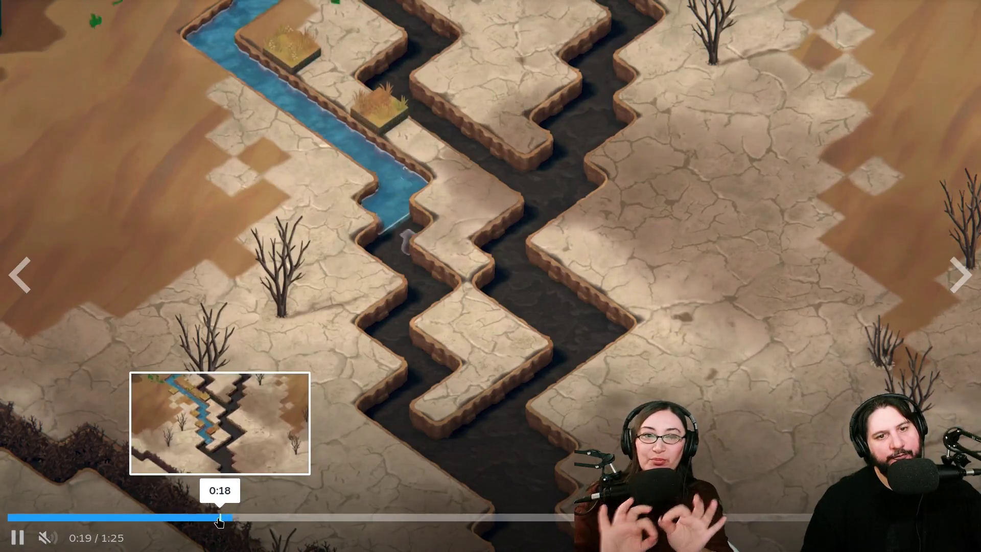
Step: Replay the trench water-flow clip from 0:18, pausing to study it, then close the Steam page
left_click(219, 518)
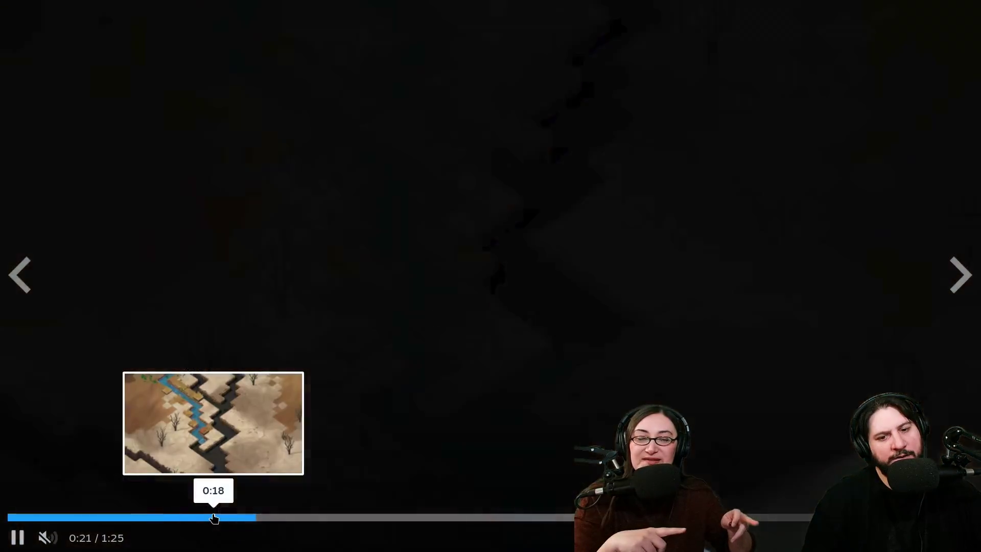
left_click(214, 518)
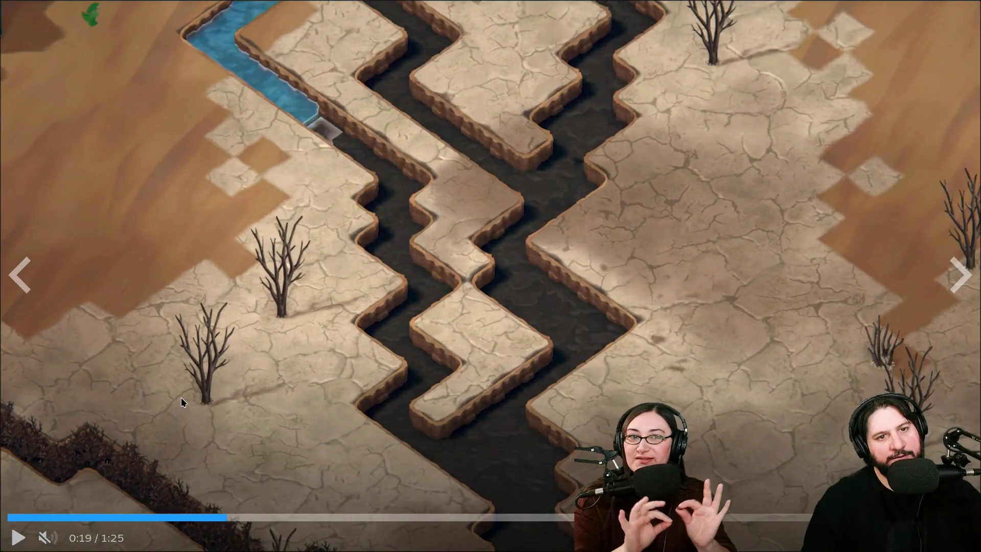
left_click(182, 399)
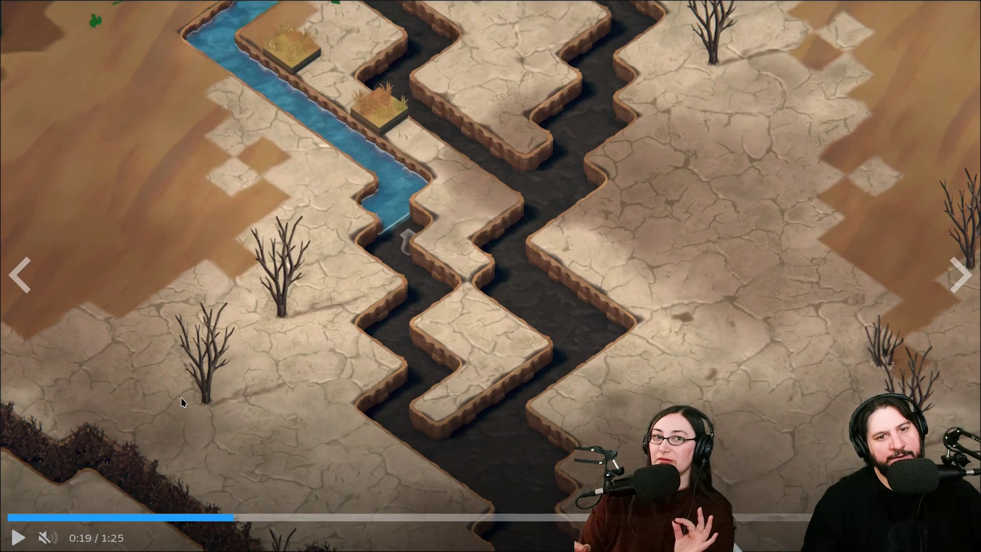
left_click(395, 248)
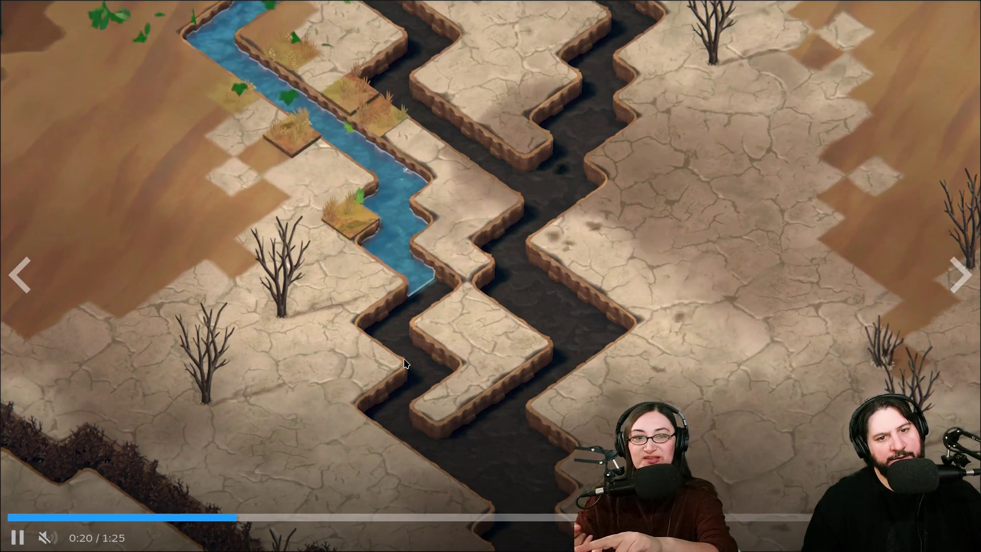
left_click(430, 428)
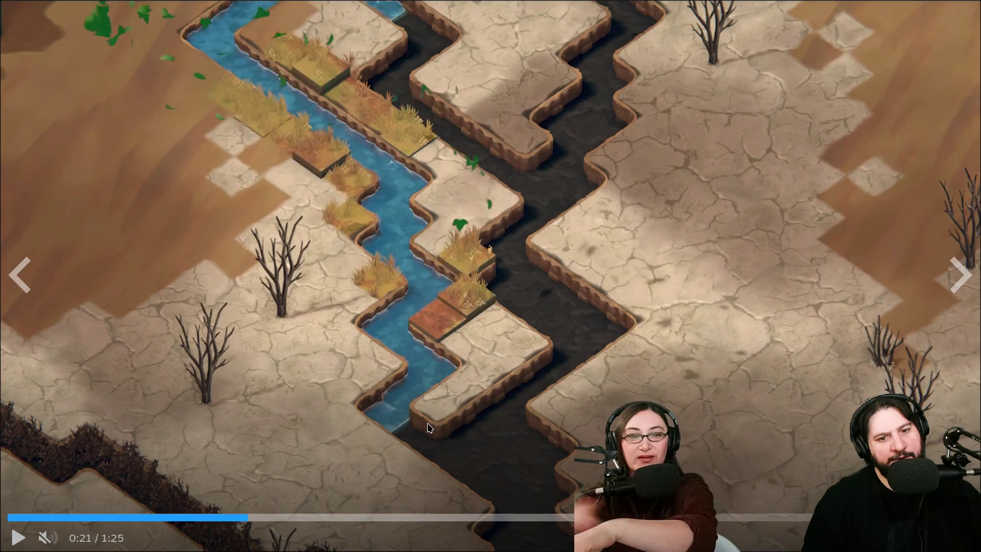
left_click(429, 429)
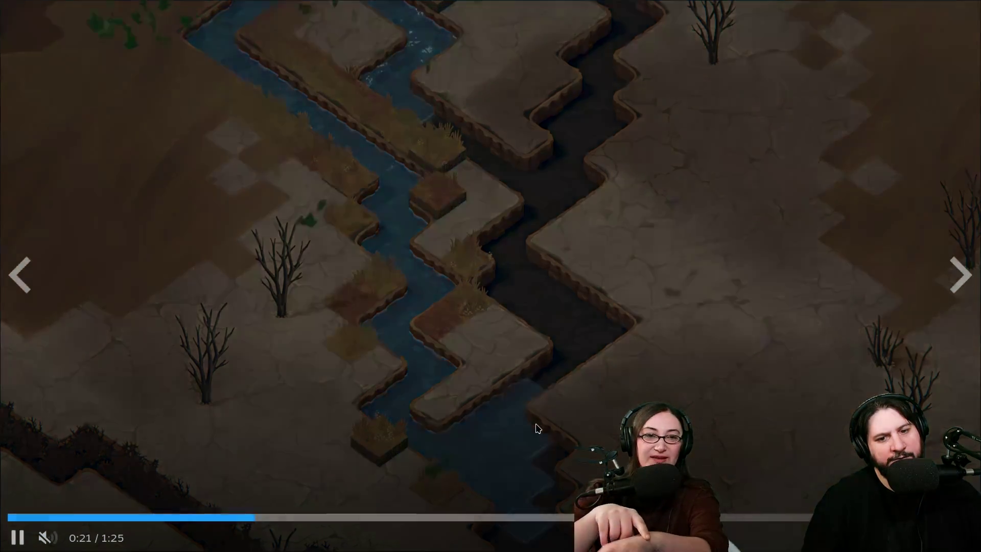
left_click(534, 427)
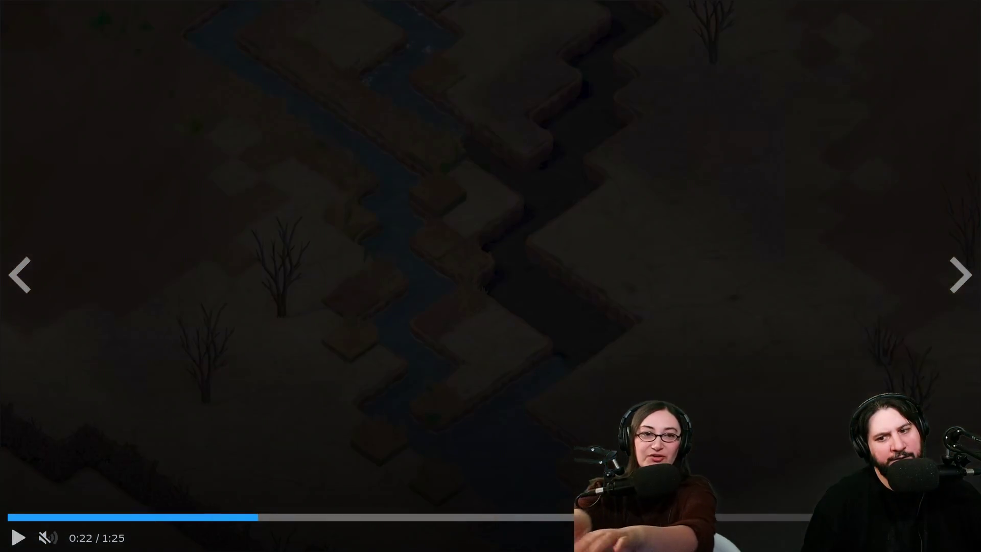
key("Escape")
left_click(368, 10)
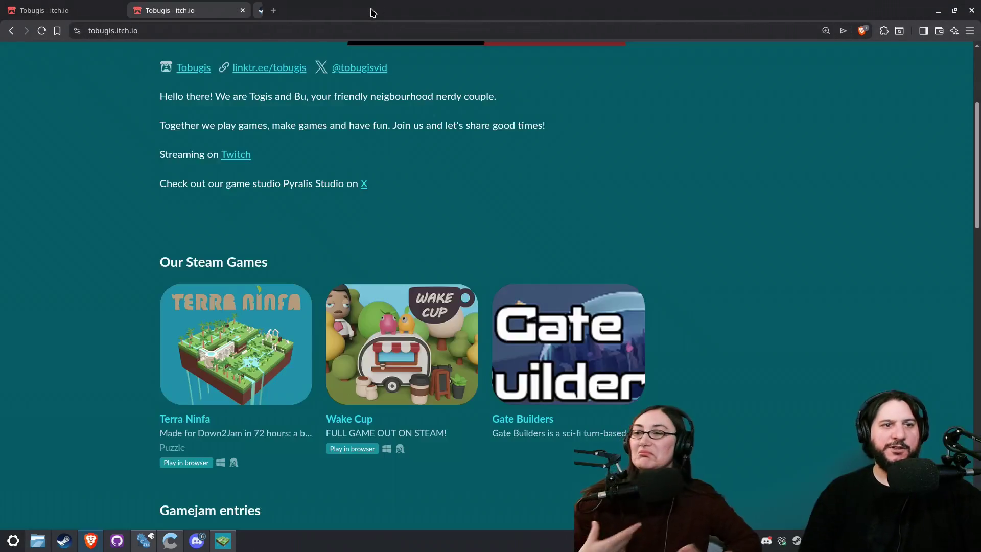
Step: Minimize the browser to bring the Terra Ninfa (DEBUG) game window back
left_click(940, 7)
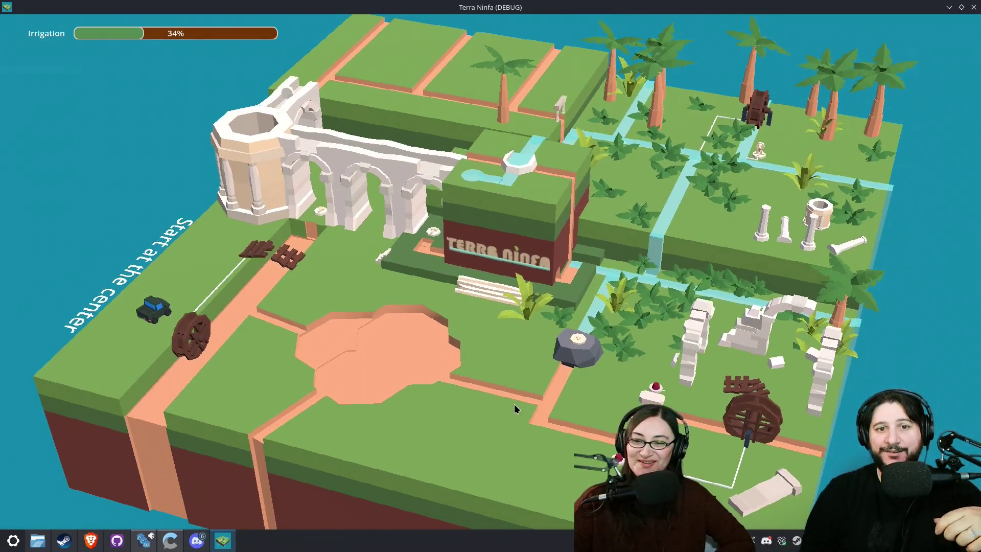
scroll(510, 400, "up", 1)
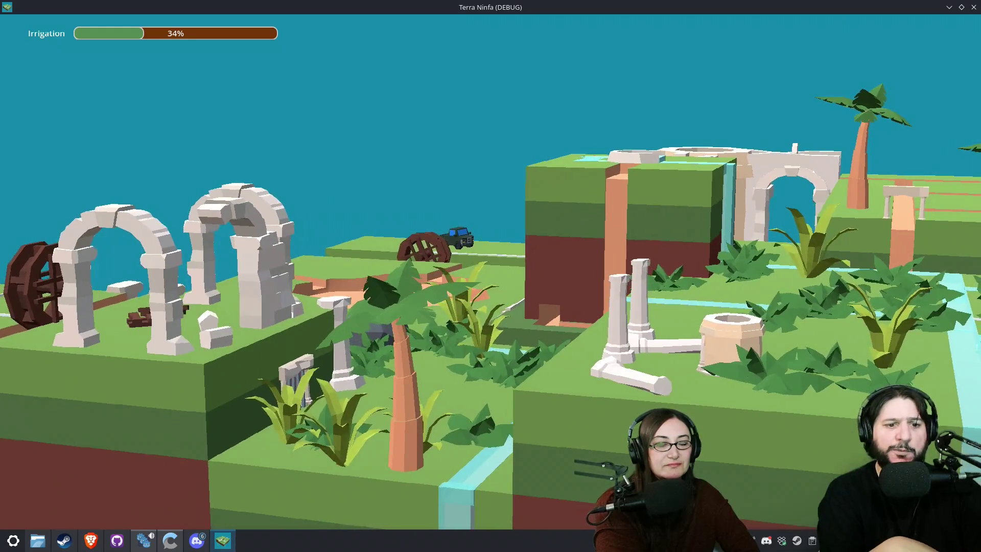
left_click(640, 153)
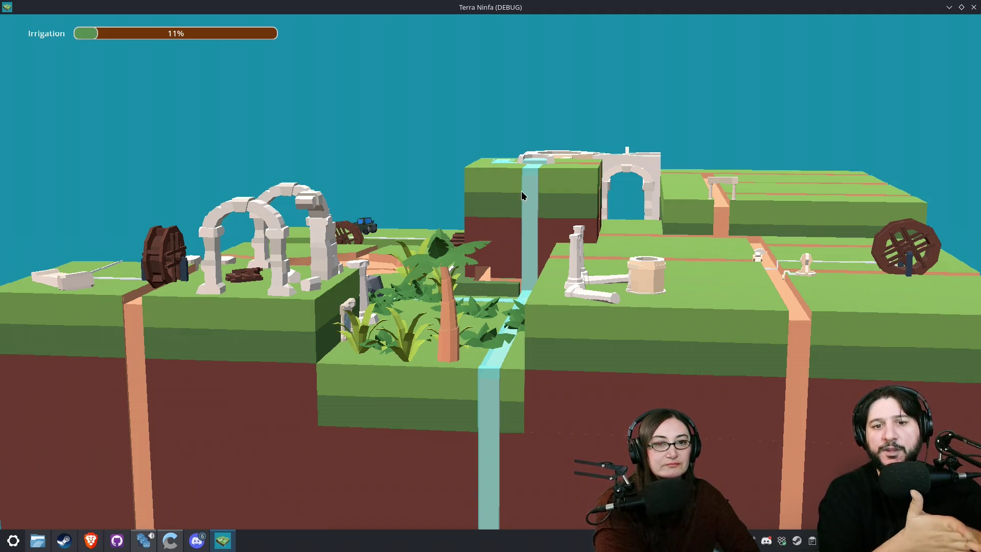
Step: Zoom in on the island and release water from the fountain basin into the channels
scroll(496, 213, "up", 2)
mouse_move(505, 219)
left_mouse_down()
mouse_move(580, 219)
mouse_move(563, 230)
mouse_move(496, 220)
left_mouse_up()
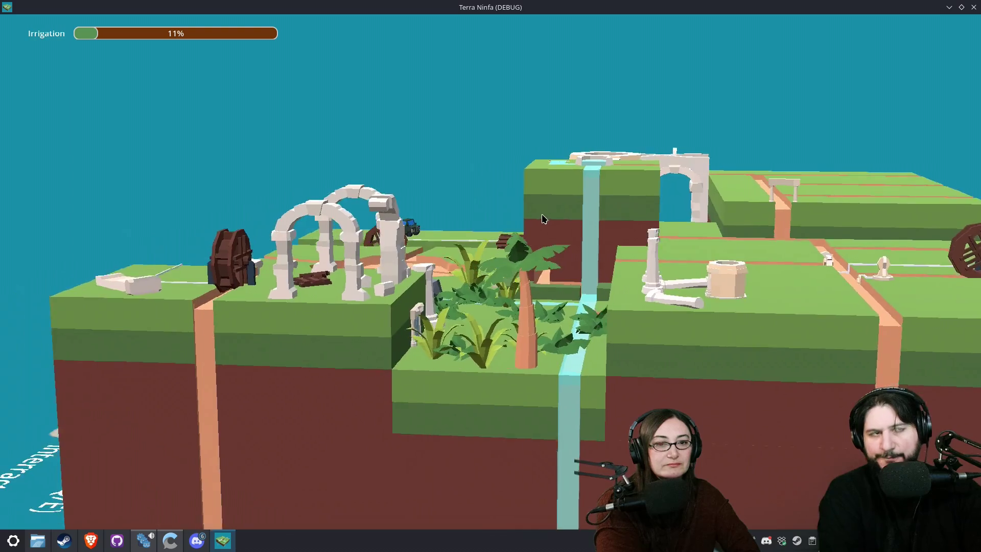
scroll(496, 221, "up", 2)
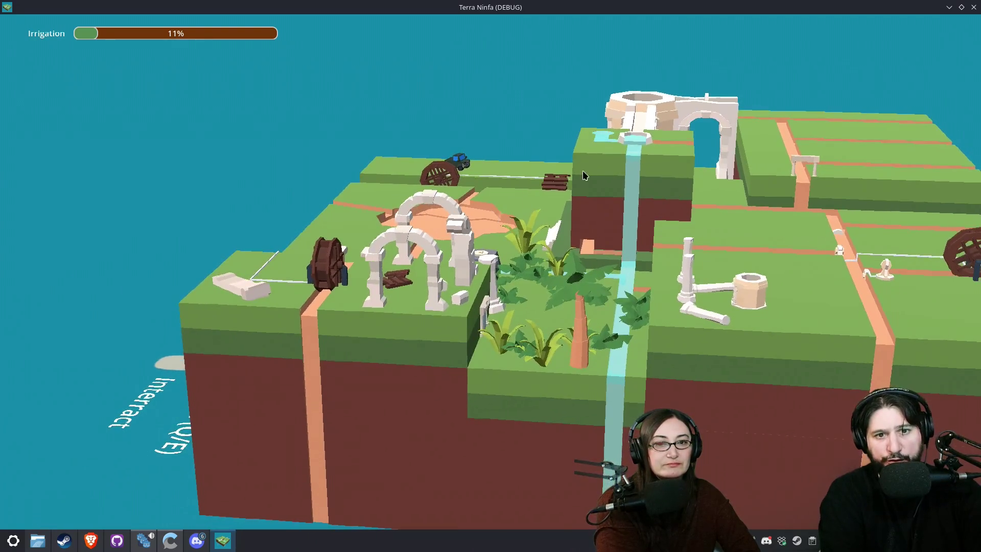
left_click(644, 136)
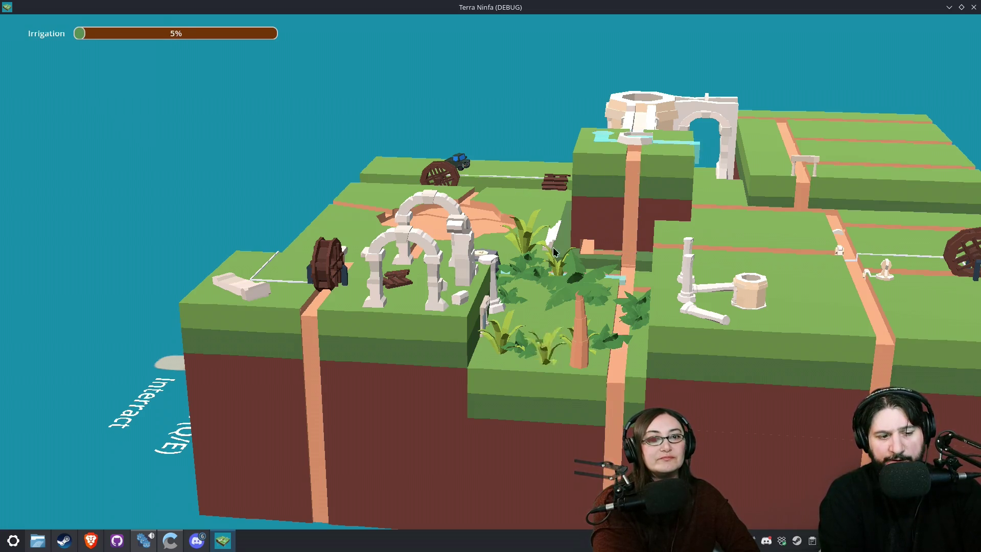
Step: Rotate and pan the camera to follow the water, then bring up the application launcher
key("e")
mouse_move(543, 263)
left_mouse_down()
mouse_move(562, 266)
mouse_move(493, 264)
left_mouse_up()
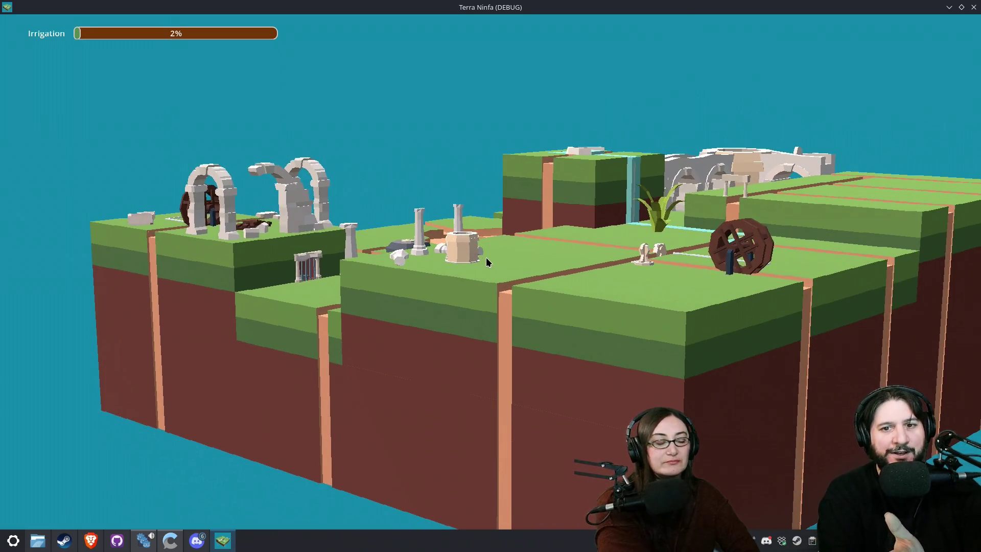
key("super")
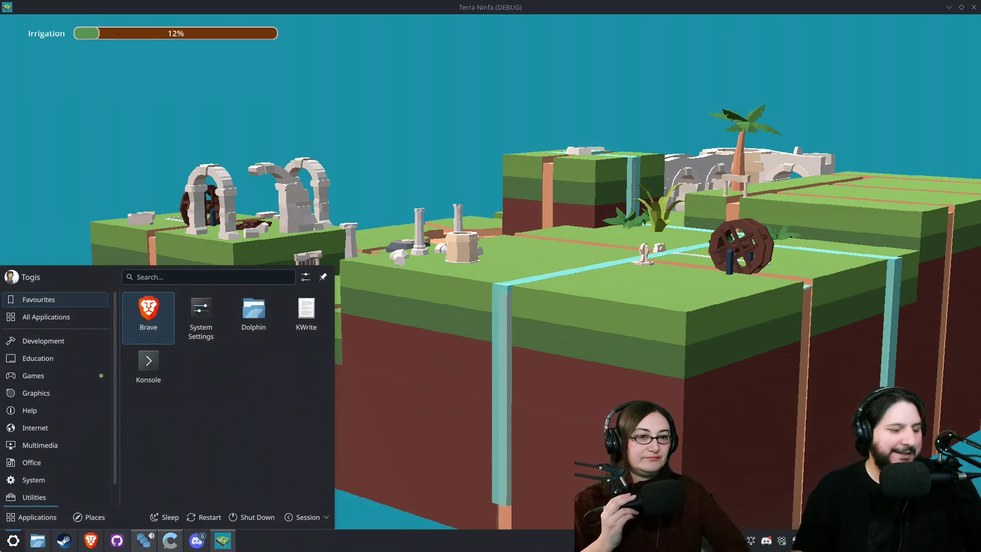
type("piint")
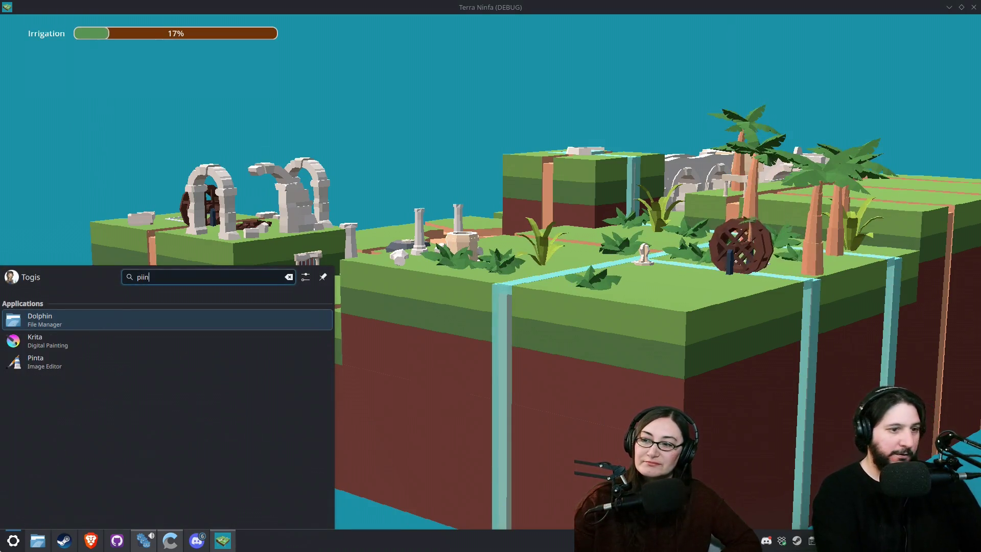
key("Down")
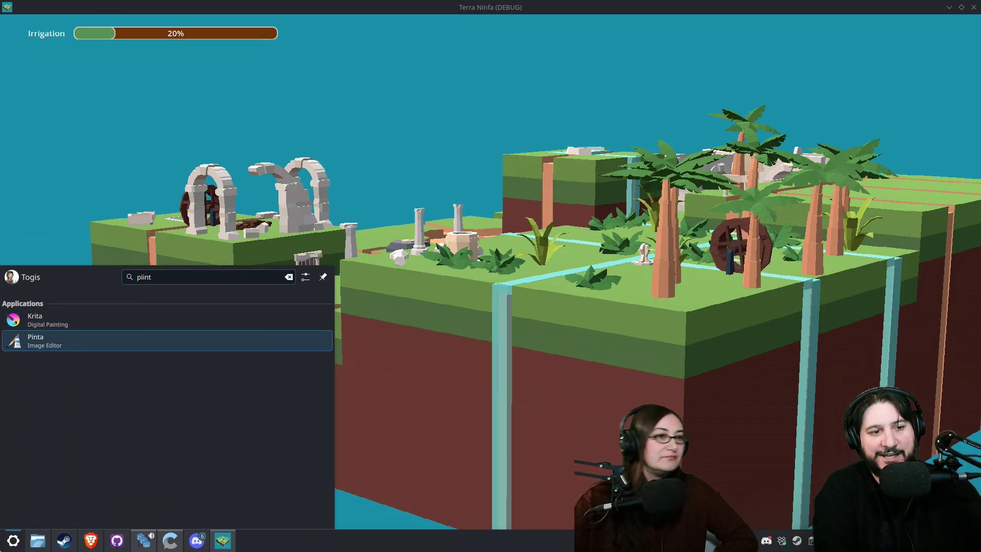
key("Return")
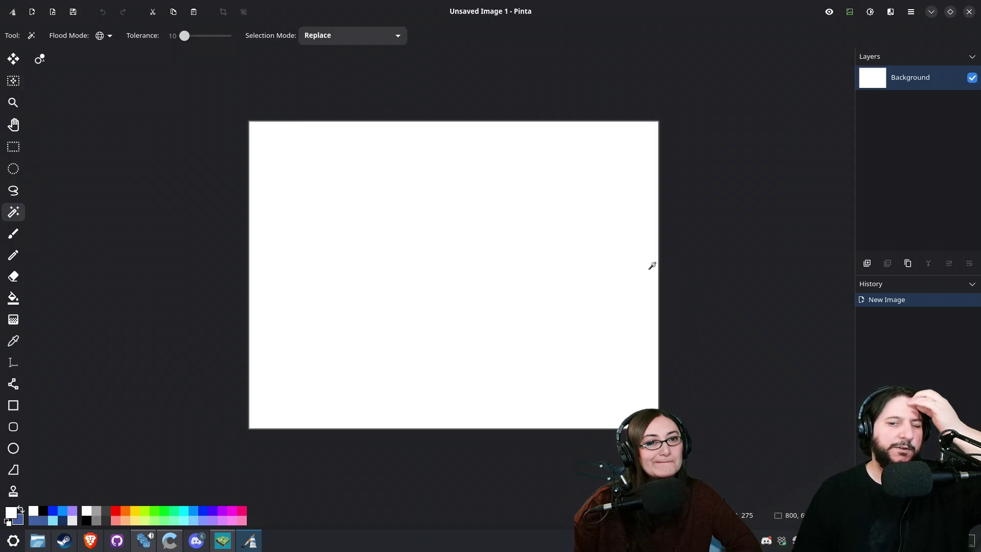
left_click(970, 11)
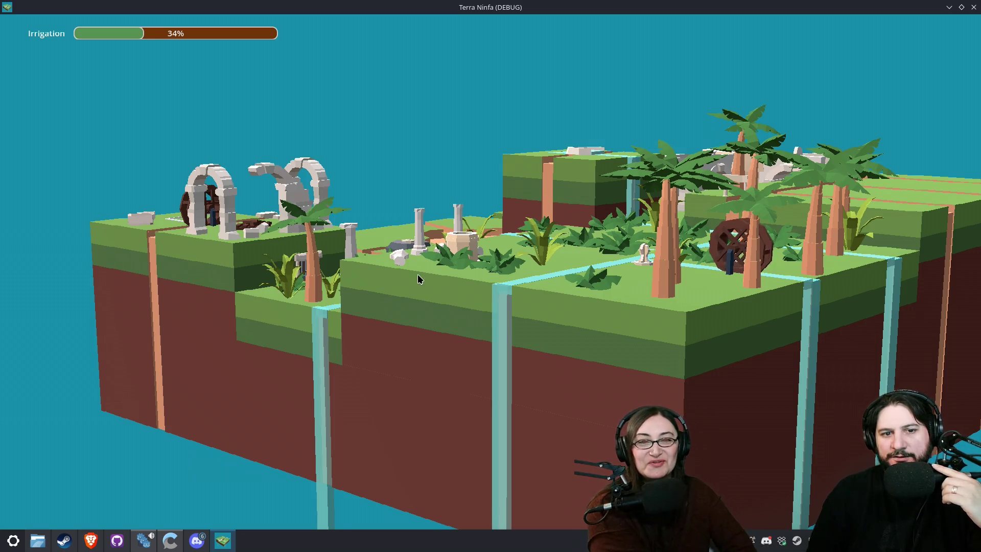
key("q")
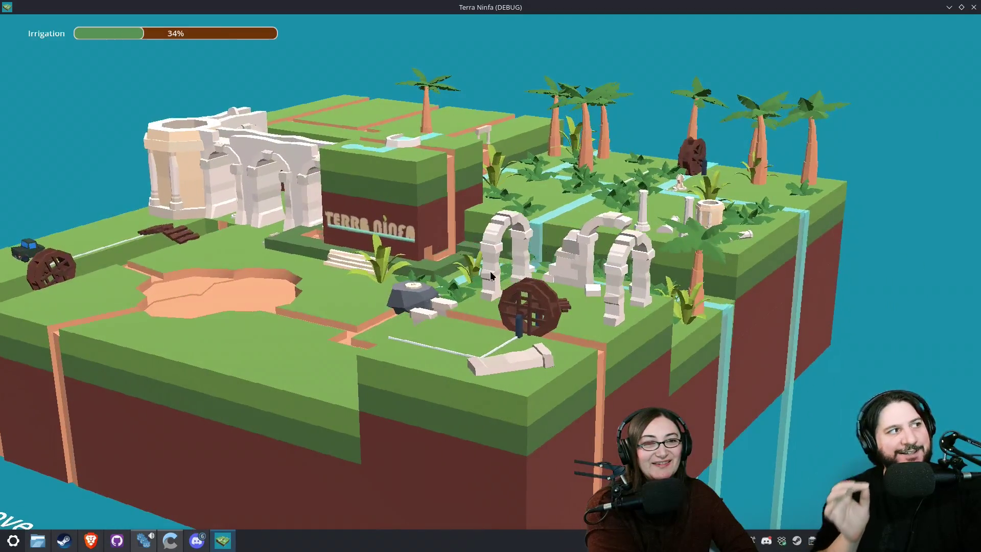
left_click_drag(428, 245, 515, 225)
key("q")
scroll(514, 224, "up", 3)
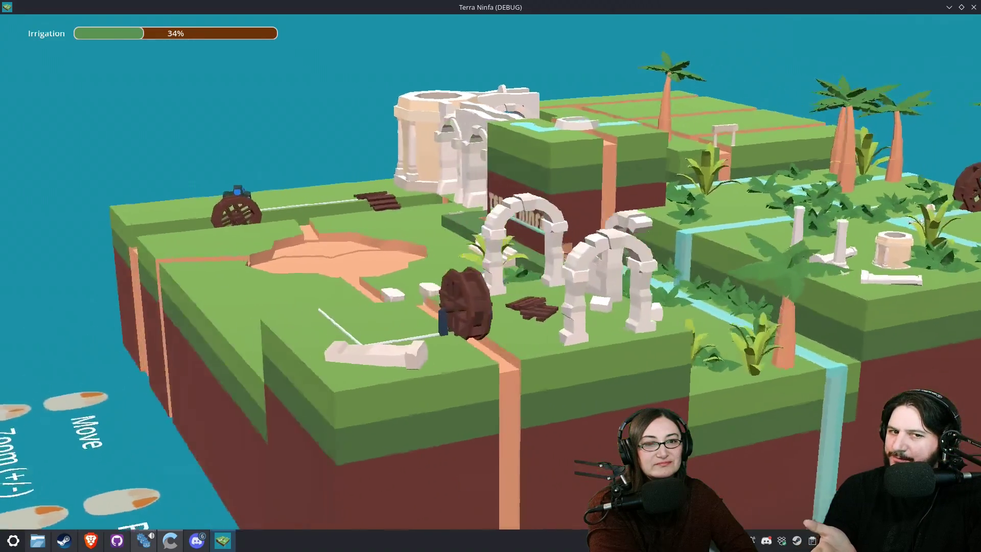
key("d")
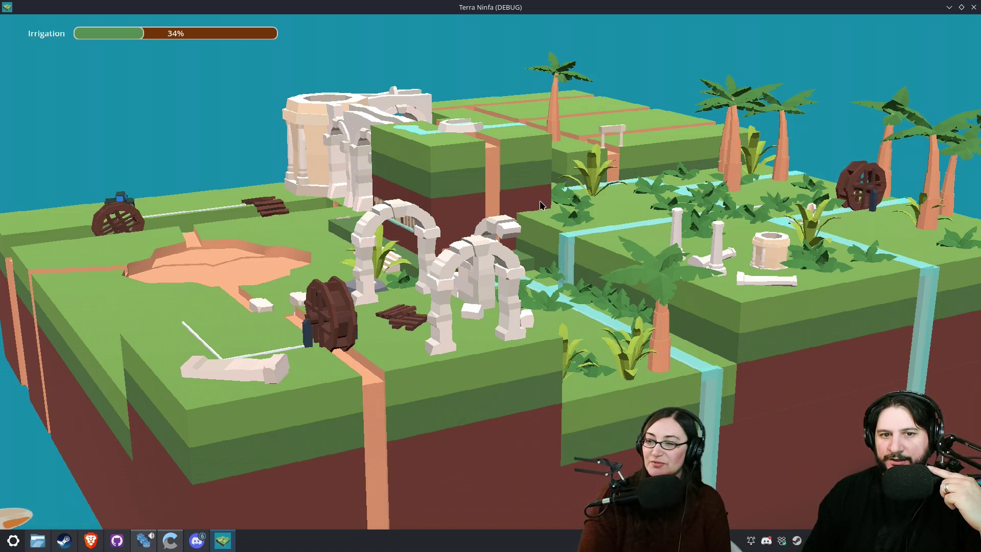
key("q")
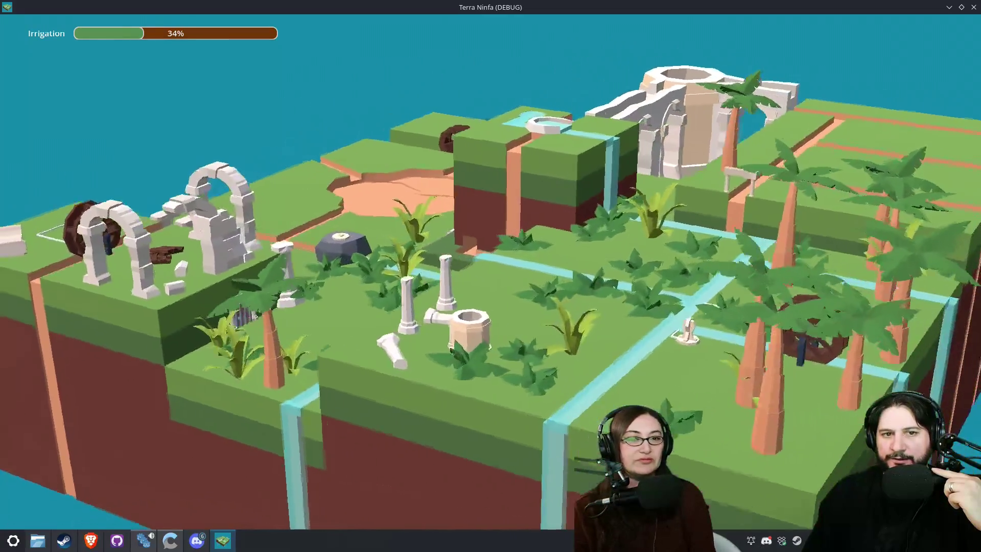
key("q")
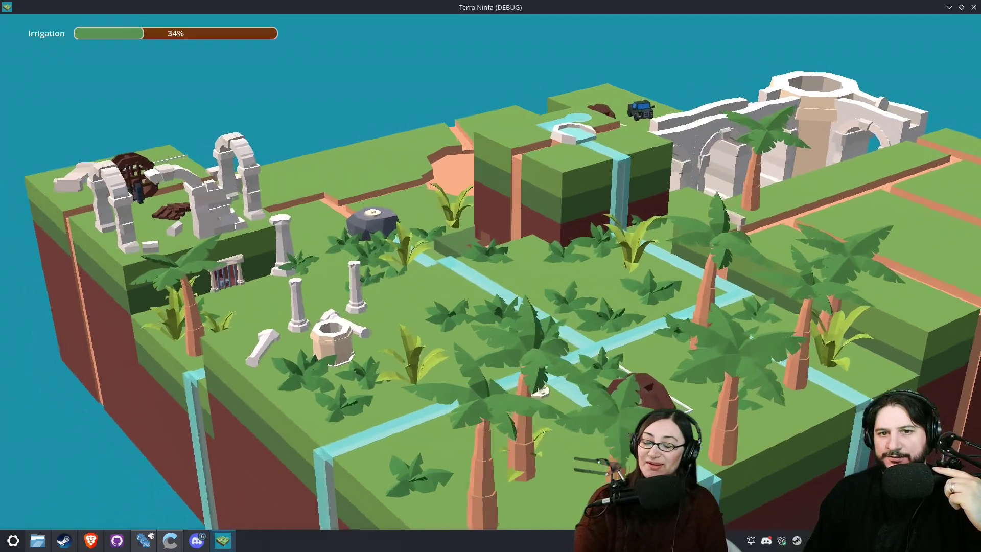
key("q")
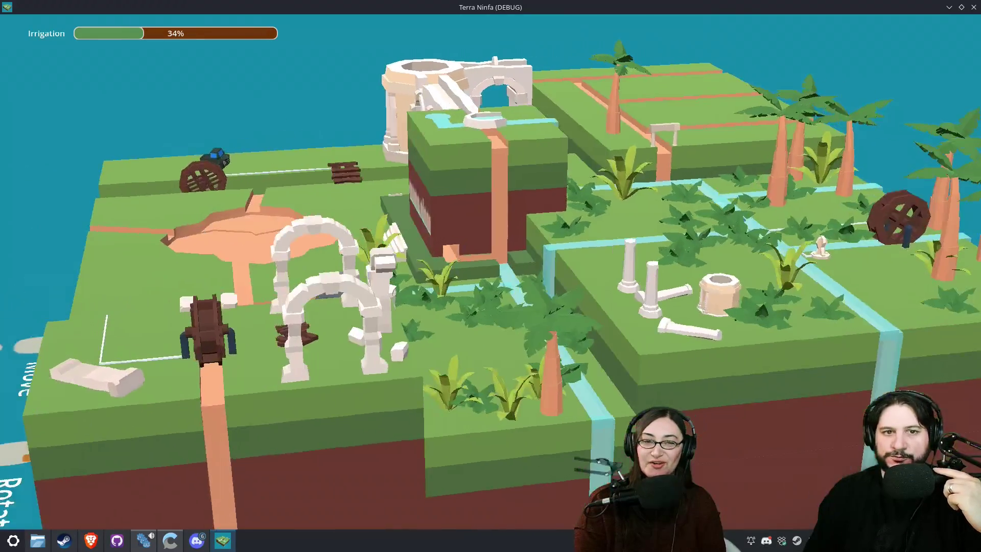
key("q")
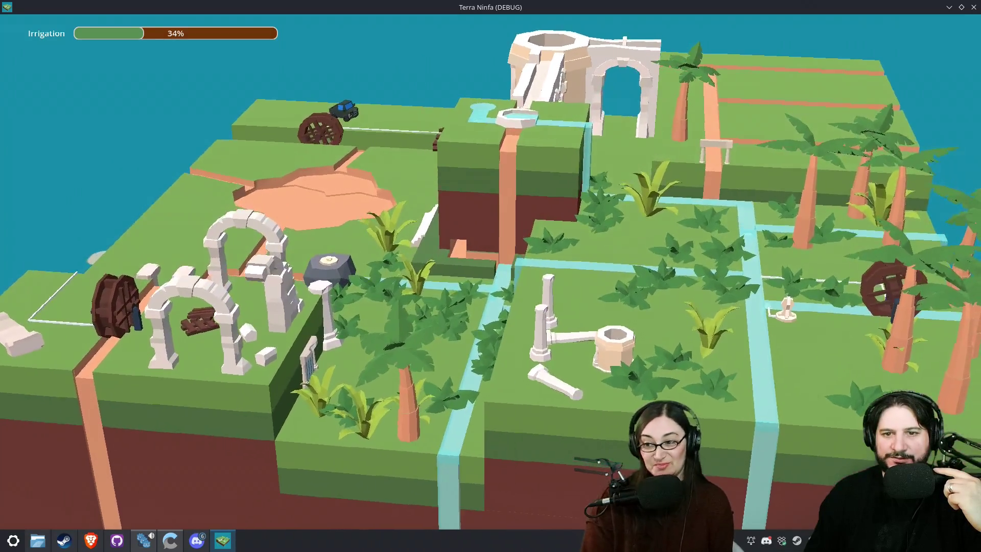
key("q")
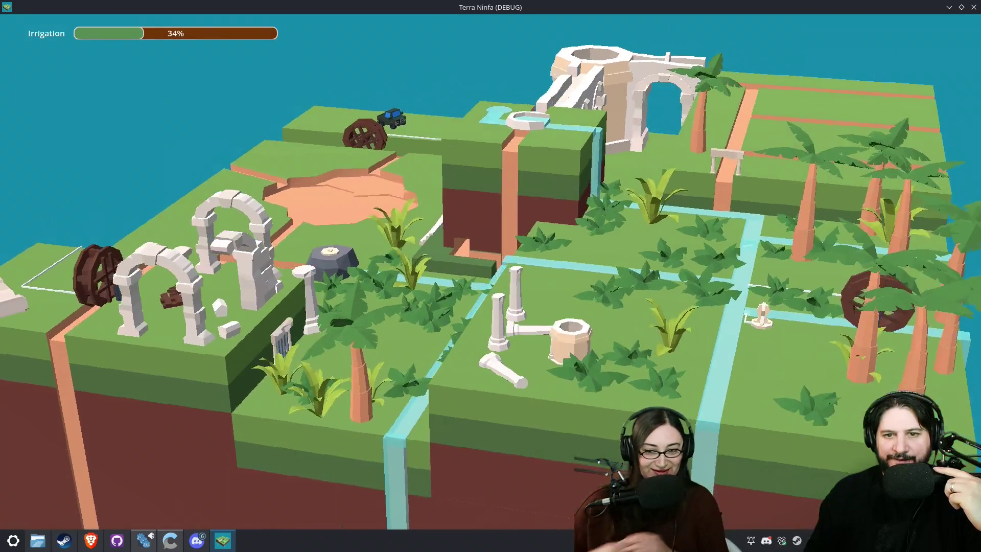
key("e")
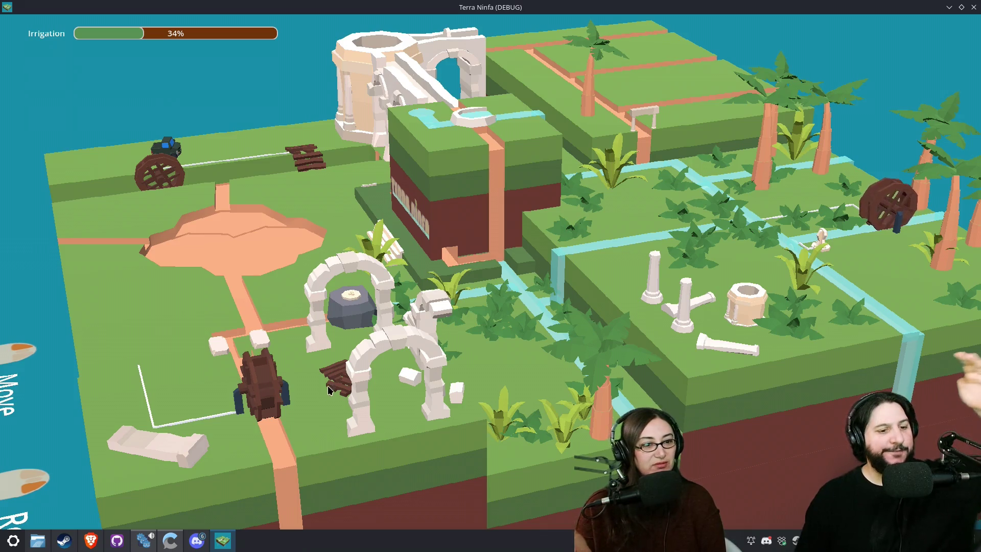
left_click(74, 545)
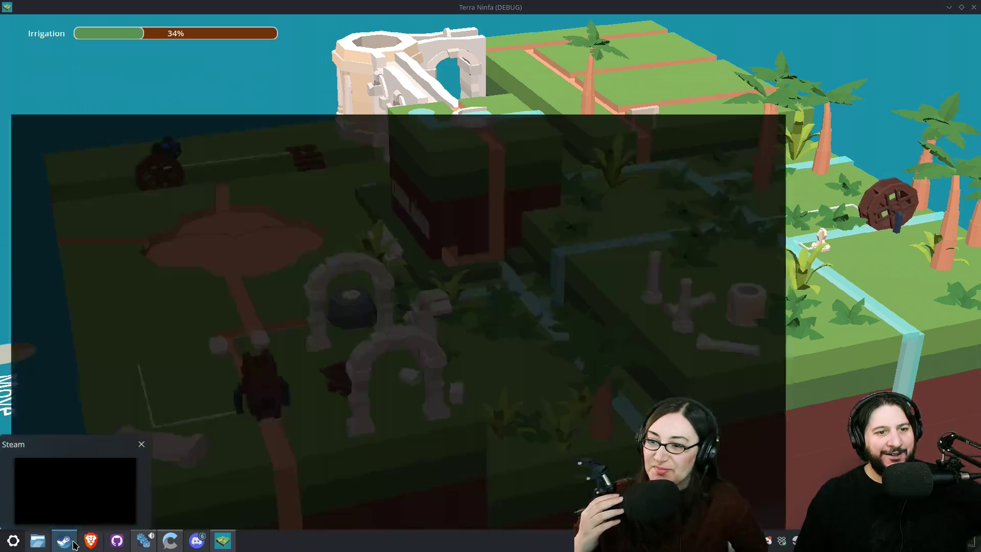
Step: Search the Steam library for 'wall' and open the Wall World store page
left_click(41, 97)
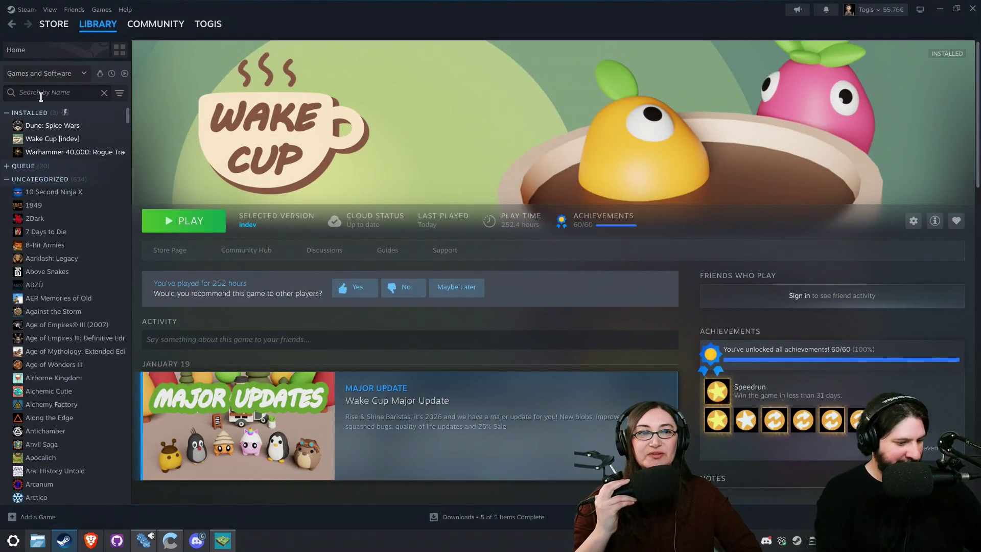
type("<")
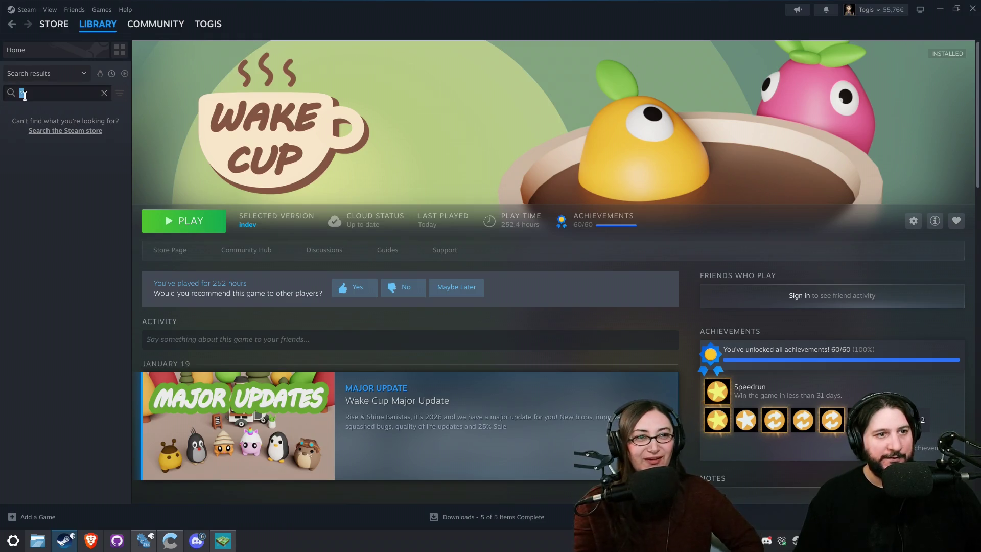
type("w")
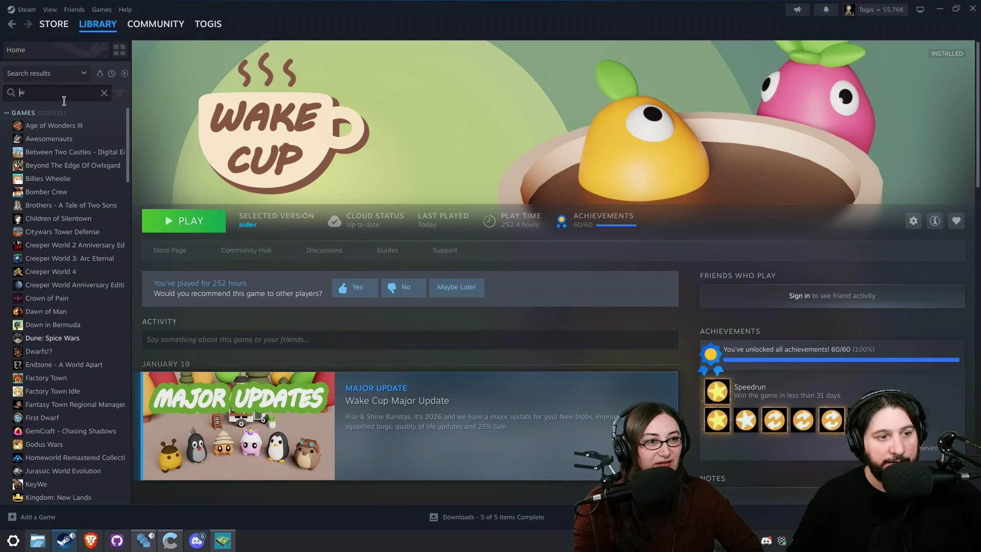
type("all")
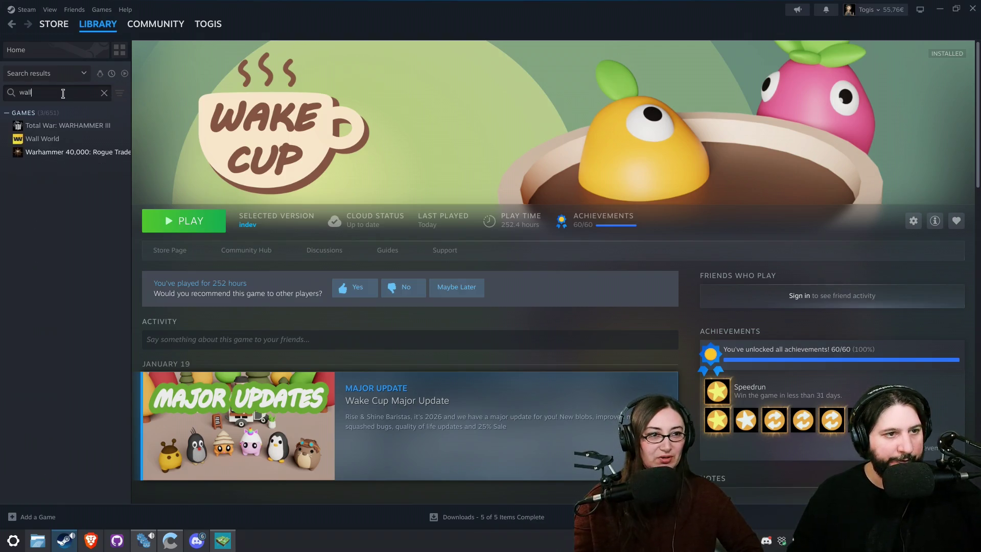
left_click(57, 126)
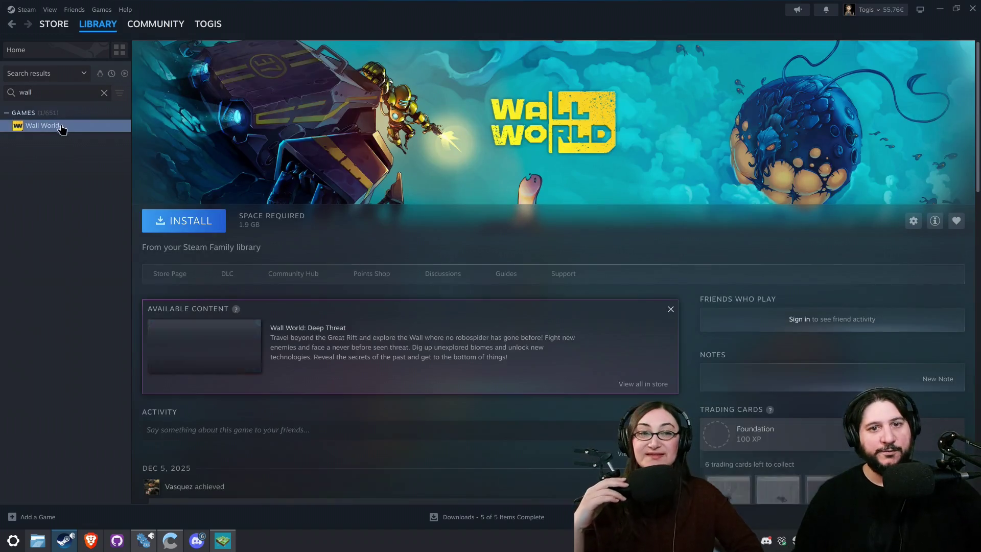
left_click(165, 279)
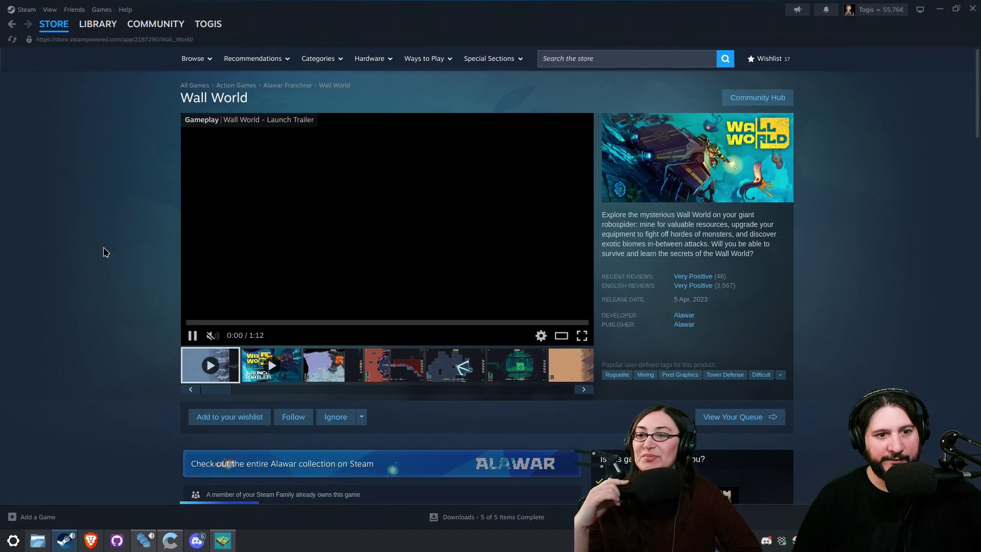
Step: Copy the Wall World store page URL from the page's right-click menu
right_click(103, 249)
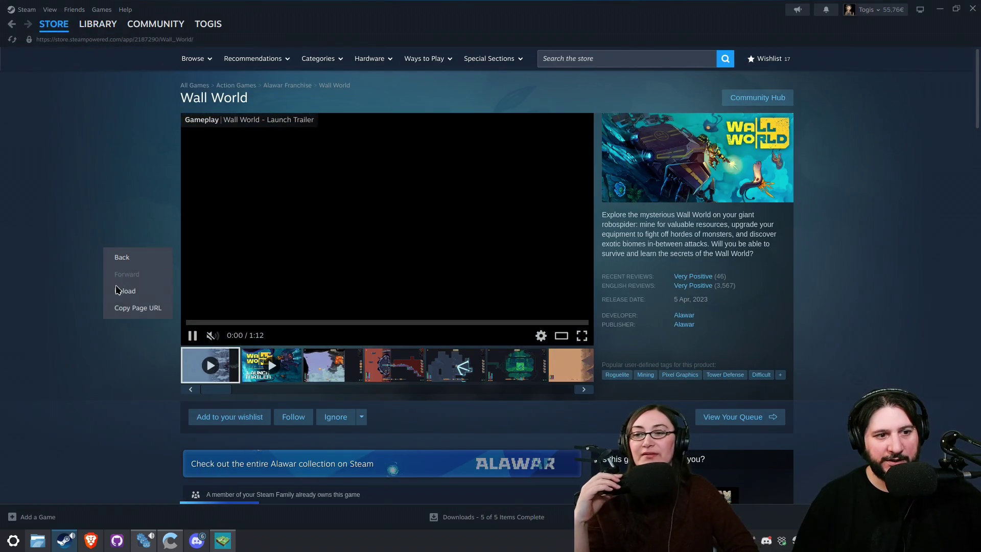
left_click(132, 308)
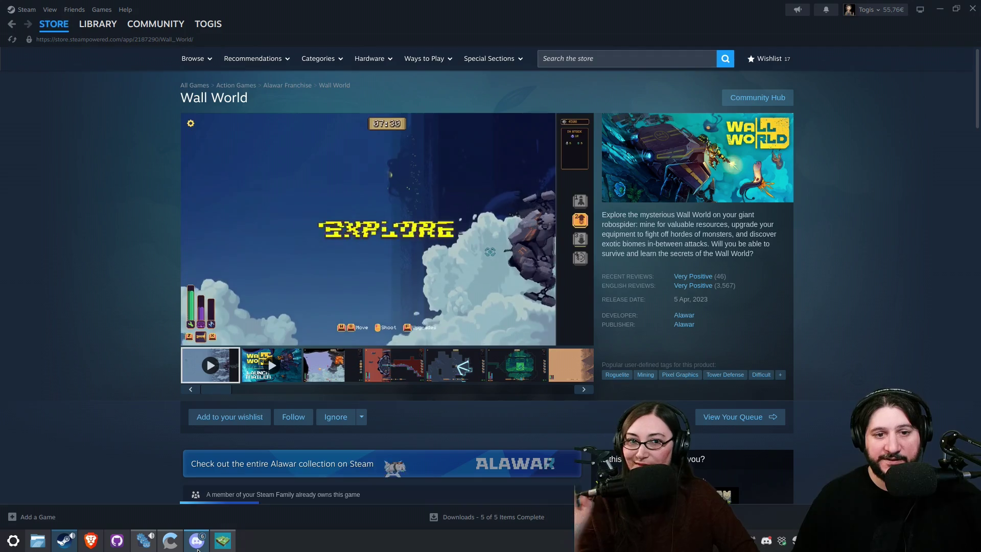
mouse_move(198, 550)
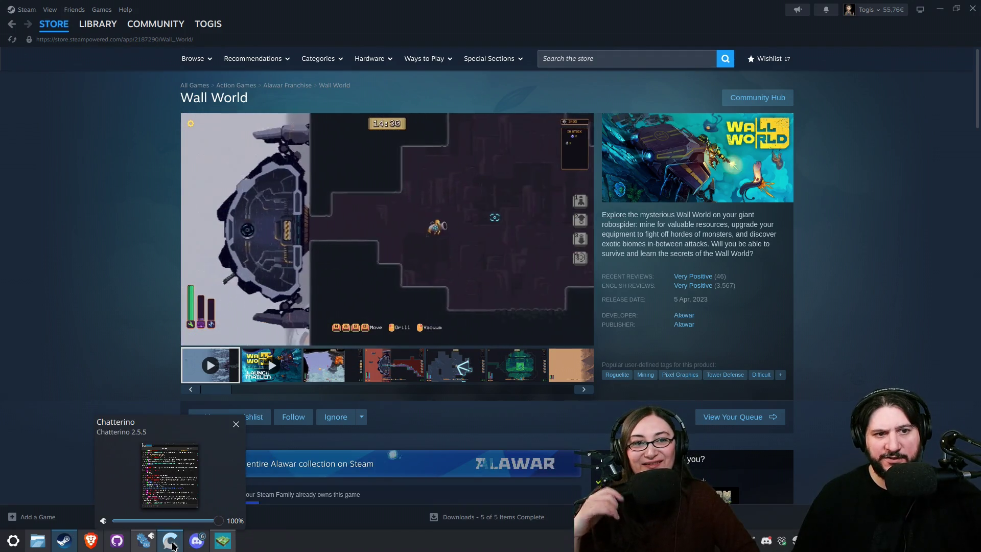
Step: Paste and send the Wall World store link in Chatterino, then return to Steam
left_click(173, 545)
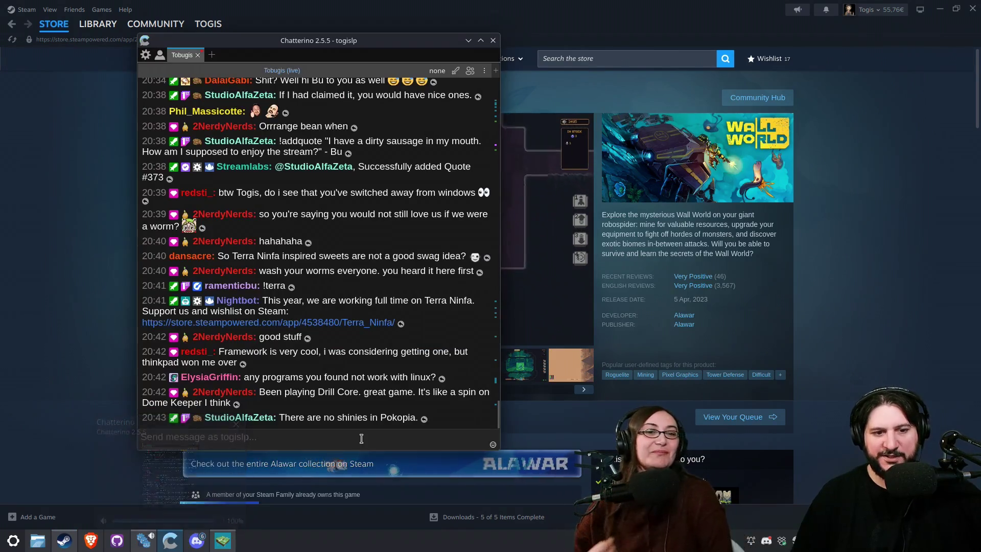
key("ctrl+v")
key("Return")
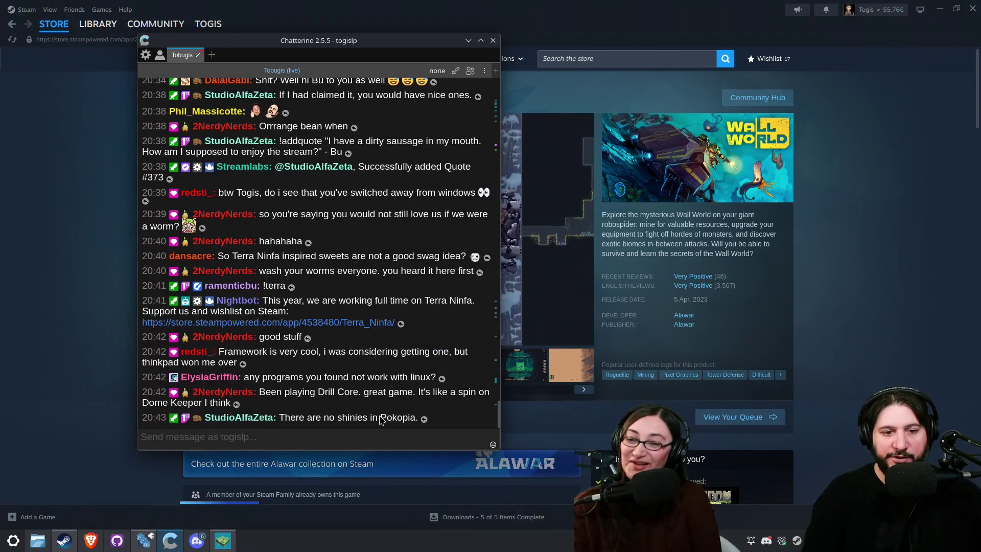
left_click(881, 280)
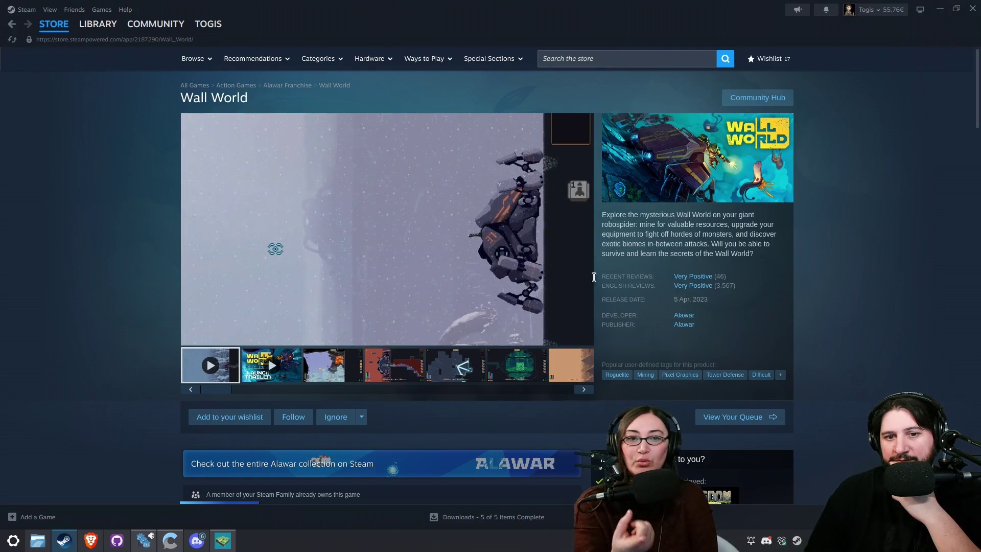
Step: Search the Steam store for 'drill c'
left_click(679, 58)
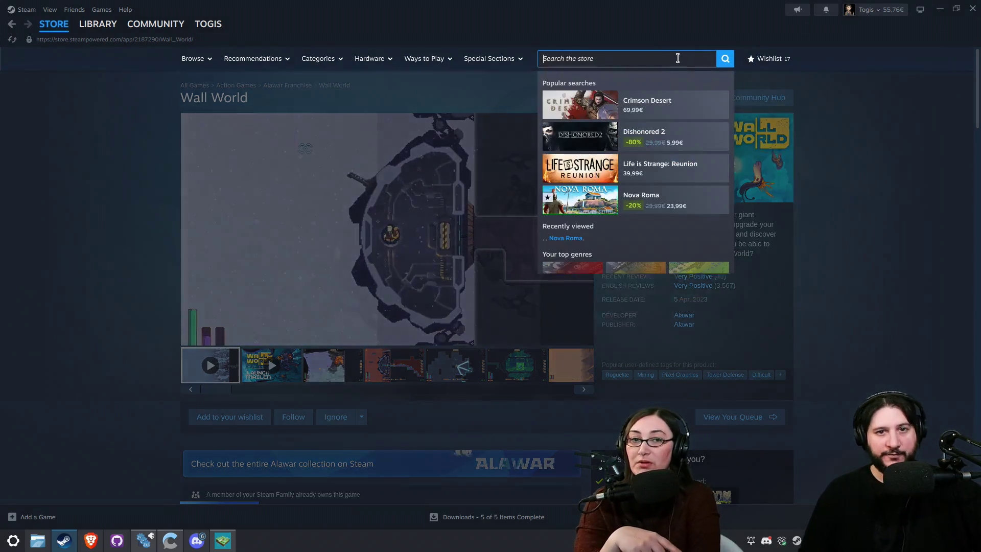
type("fa")
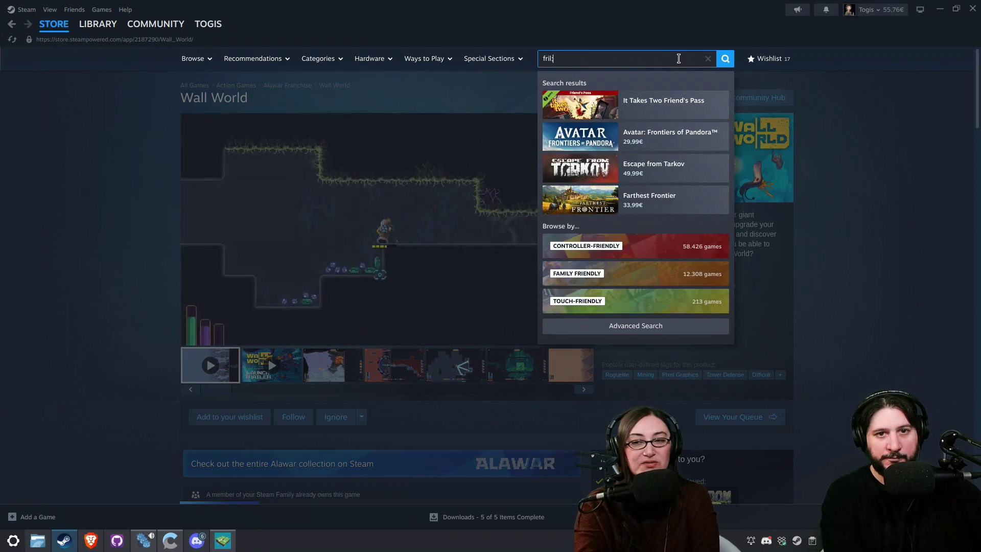
key("BackSpace")
key("BackSpace")
type("dr")
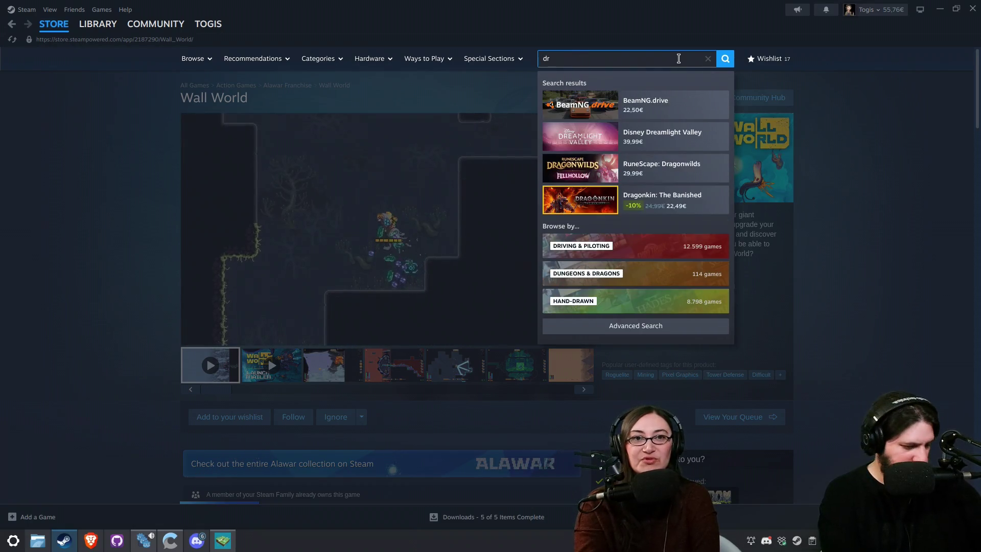
type("ill o")
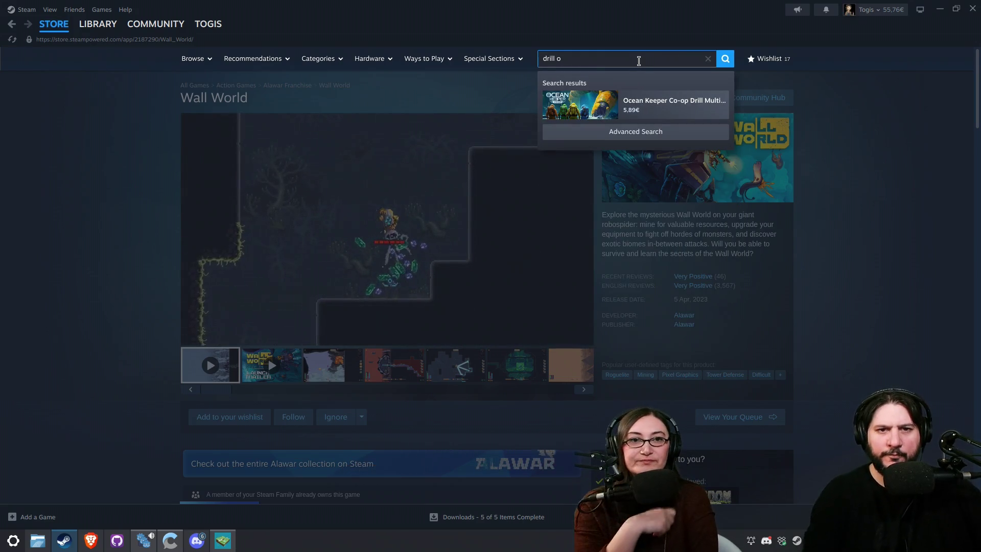
key("BackSpace")
type("c")
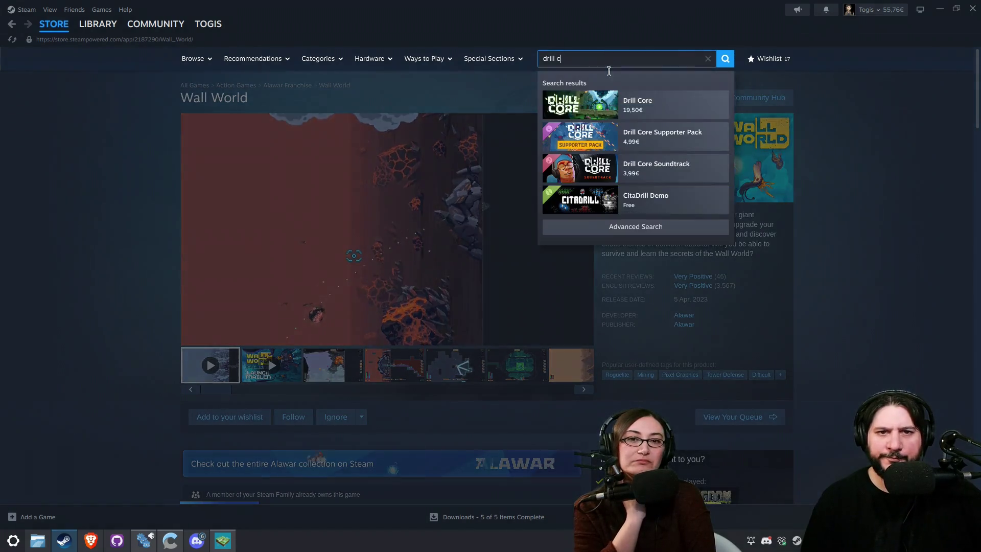
Step: Open the Drill Core store page, watch its trailer full-size, then switch back to the game
left_click(613, 102)
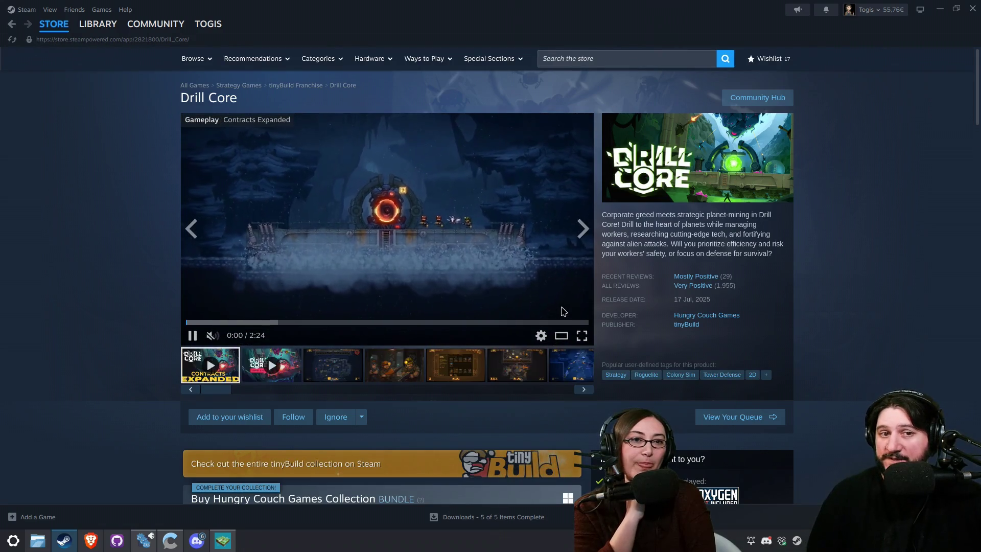
left_click(516, 286)
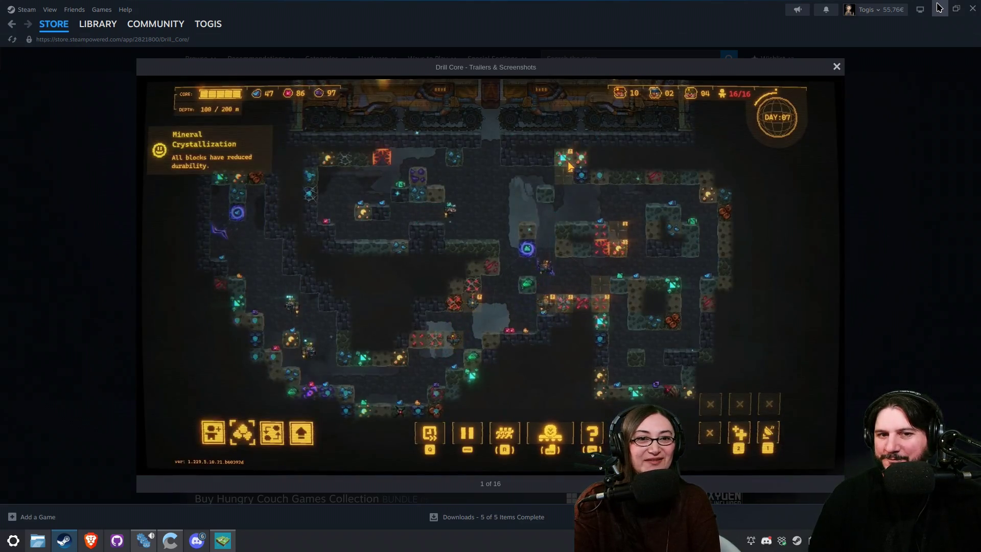
left_click(940, 7)
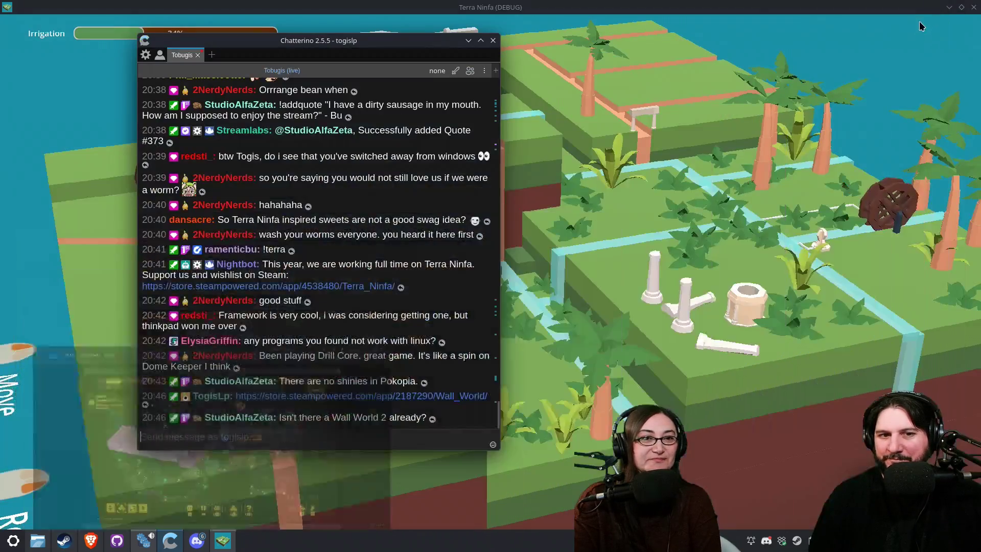
Step: Close the Chatterino window, then orbit and zoom the camera around the island's channels
left_click(543, 171)
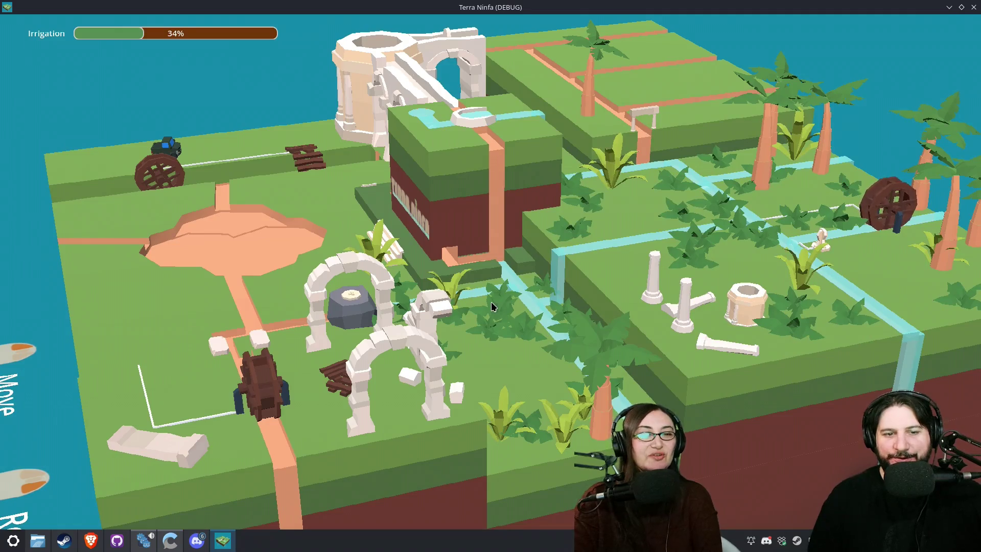
key("d")
key("q")
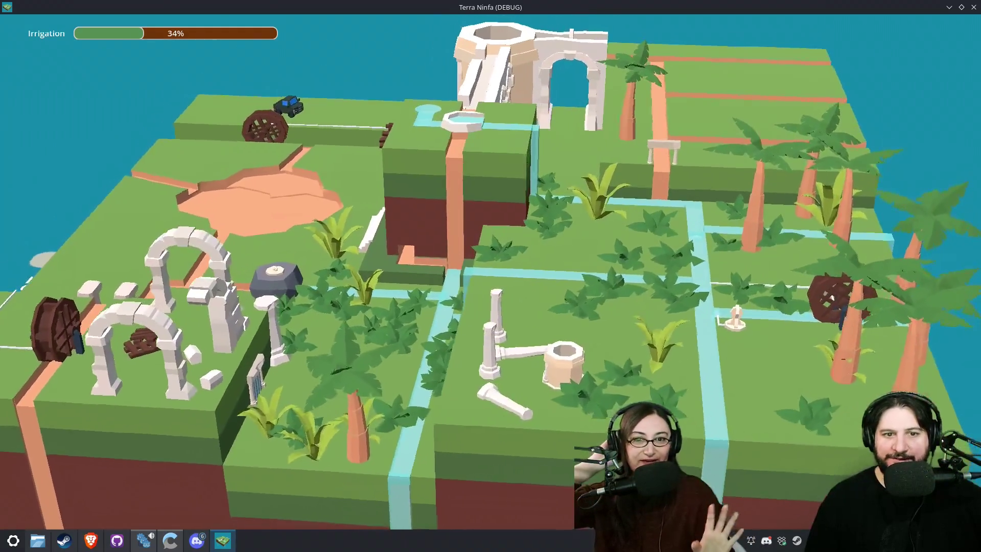
scroll(692, 309, "up", 2)
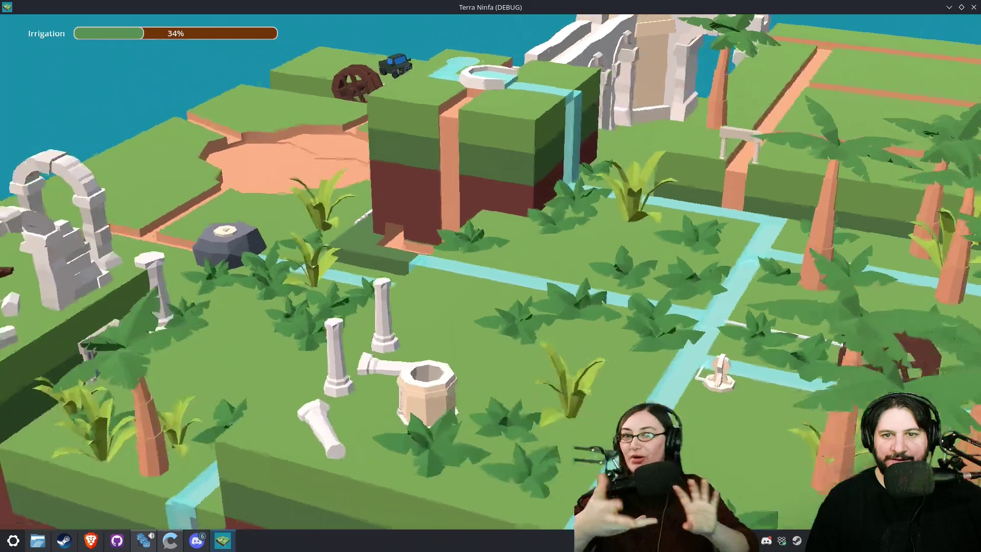
key("q")
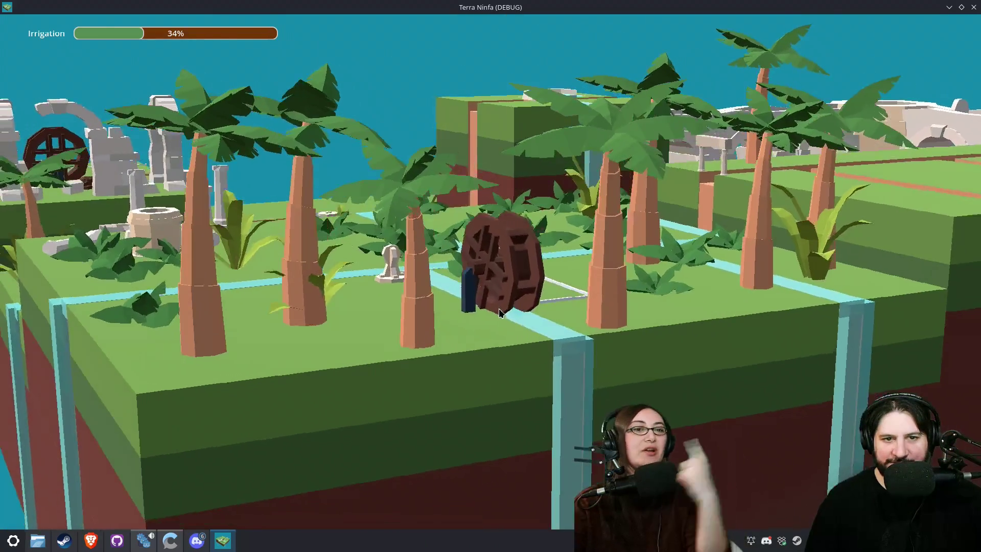
scroll(498, 308, "up", 5)
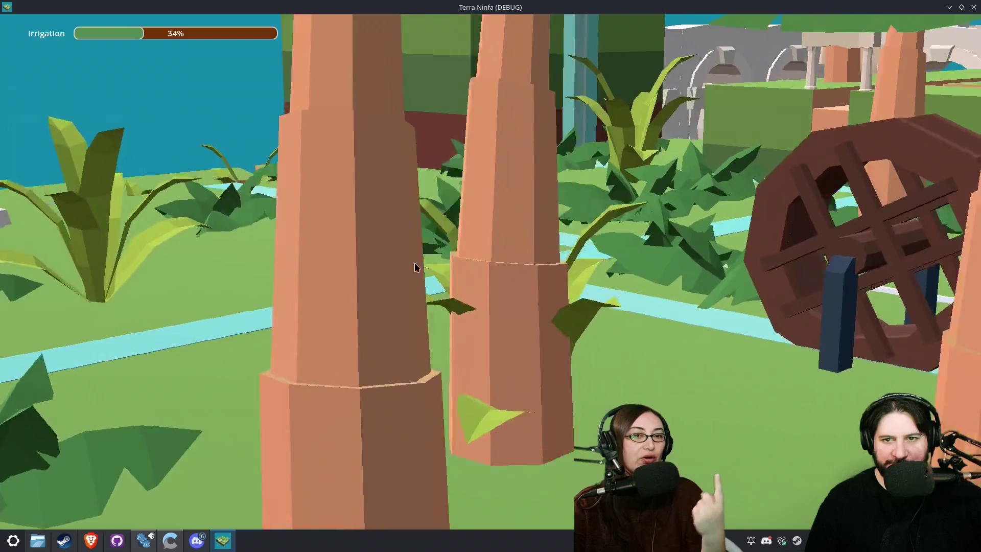
scroll(419, 266, "down", 3)
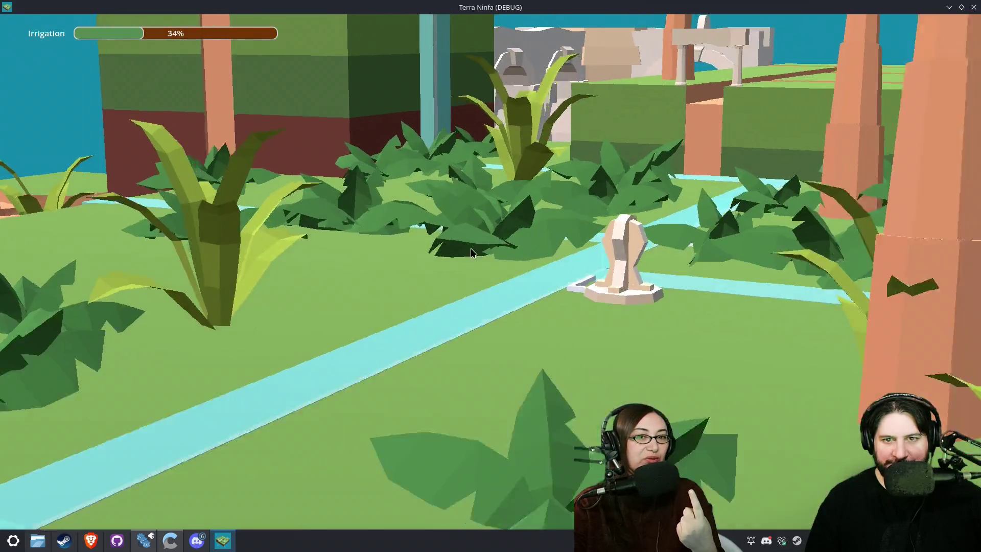
scroll(342, 268, "up", 3)
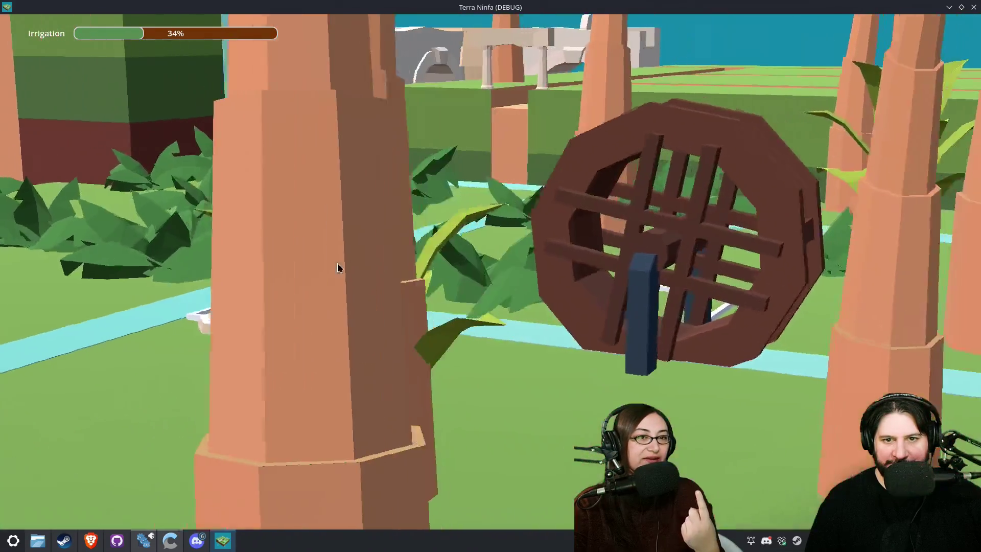
scroll(341, 267, "down", 3)
scroll(588, 272, "up", 3)
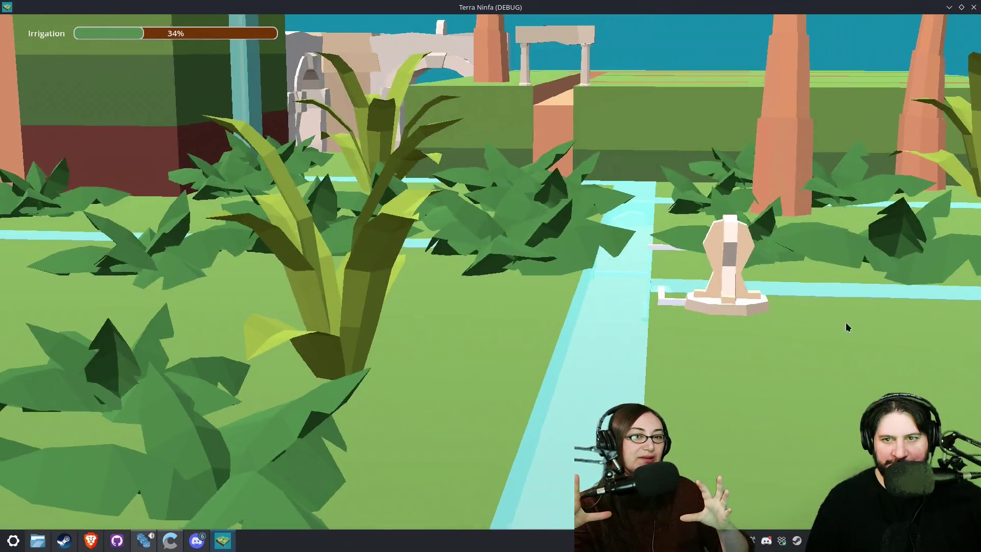
Step: Move the camera up to the trees and water wheel, then close the game and relaunch with F5
mouse_move(847, 327)
left_mouse_down()
mouse_move(552, 333)
mouse_move(490, 357)
mouse_move(550, 309)
mouse_move(606, 289)
mouse_move(685, 331)
mouse_move(591, 322)
mouse_move(648, 321)
mouse_move(520, 287)
mouse_move(511, 307)
mouse_move(476, 322)
left_mouse_up()
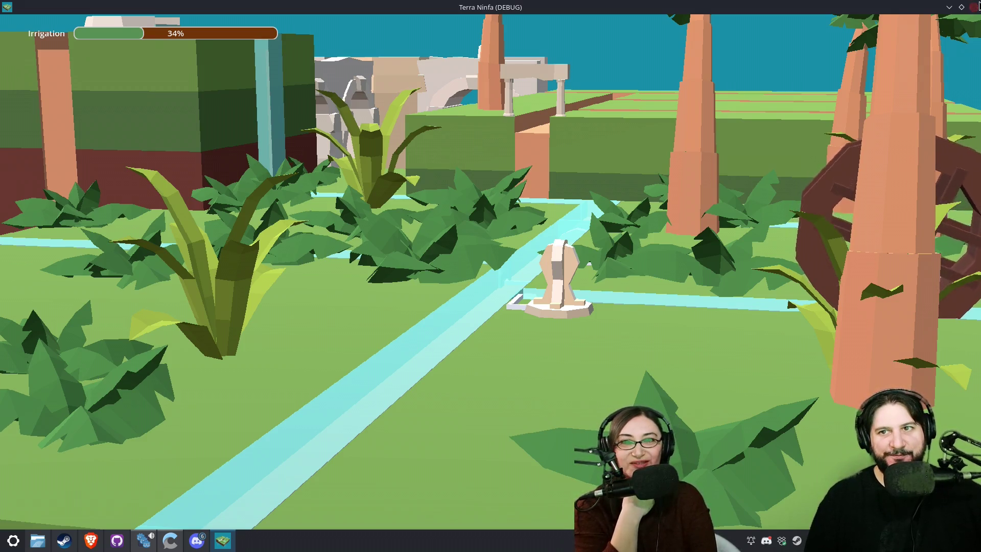
left_click(975, 7)
key("F5")
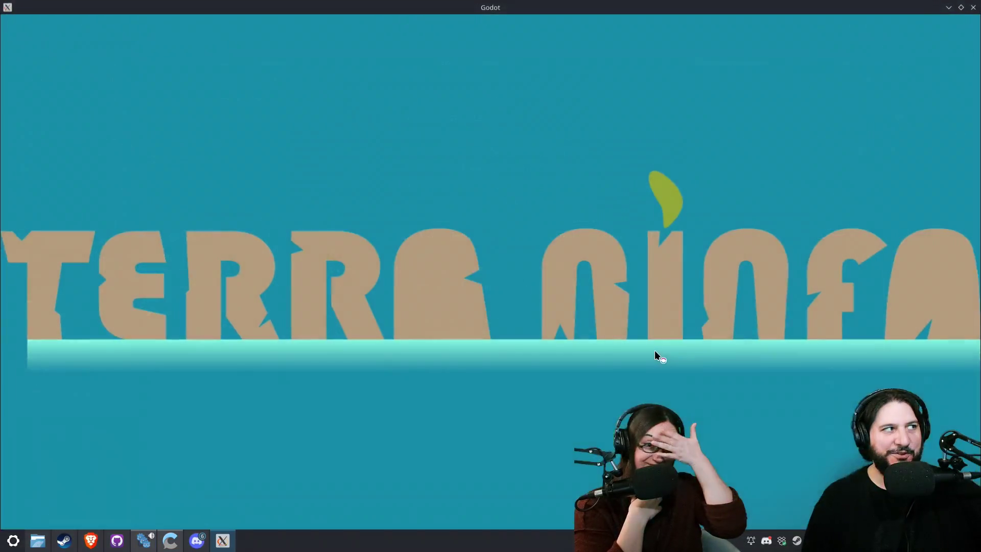
Step: Start a new game, rotate the statue to feed more channels, and drag the figure toward the fountain
left_click(882, 246)
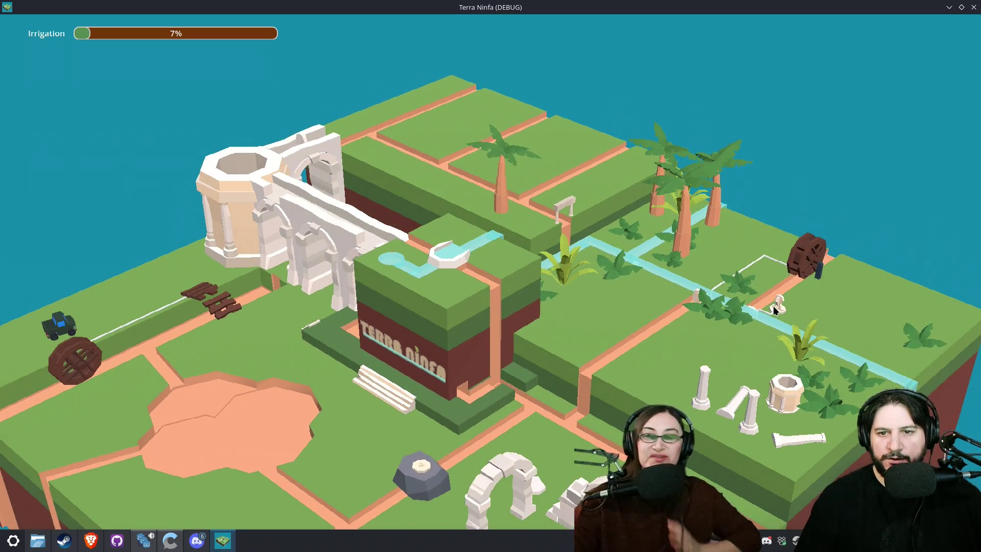
left_click(774, 307)
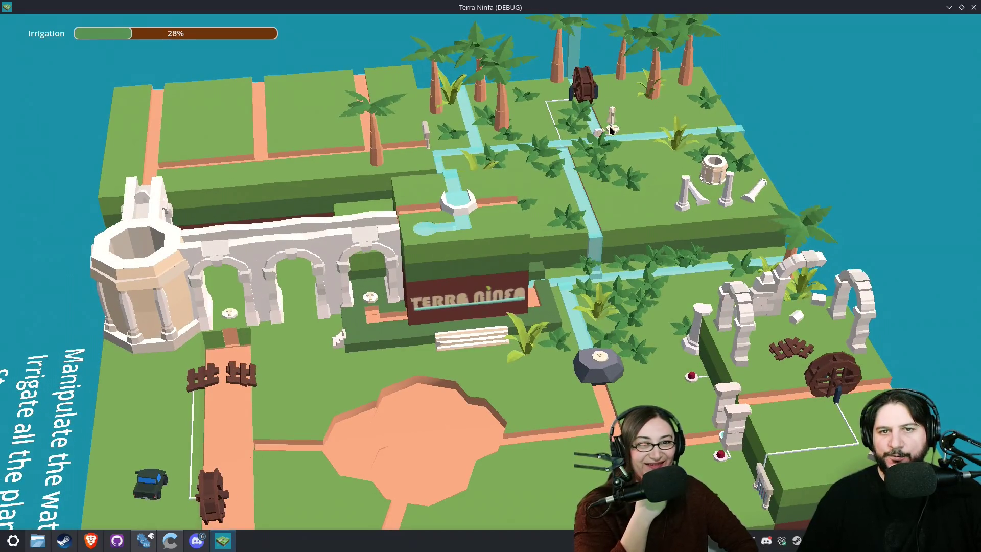
left_click_drag(612, 130, 506, 250)
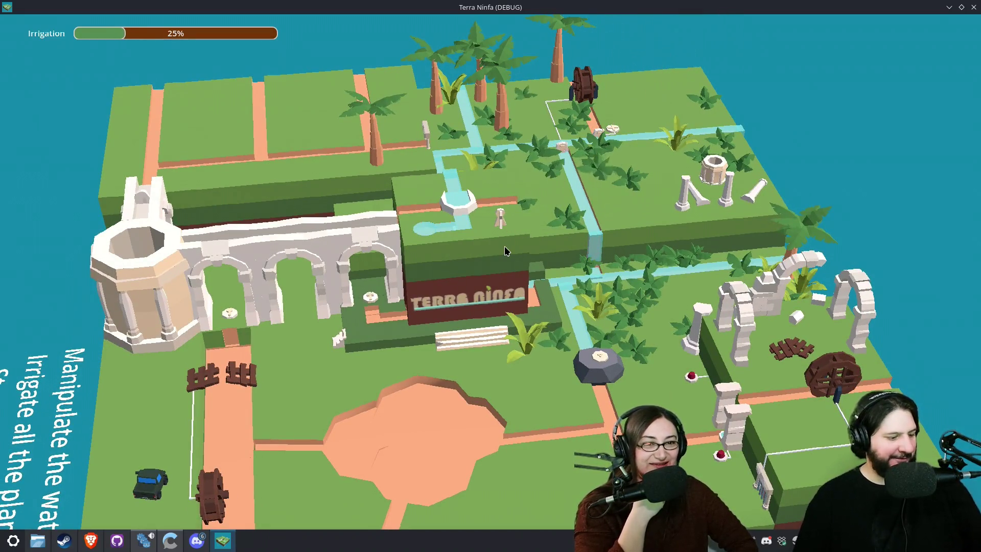
Step: Rotate the camera around the island and zoom in on the fountain block's outflowing water
key("d")
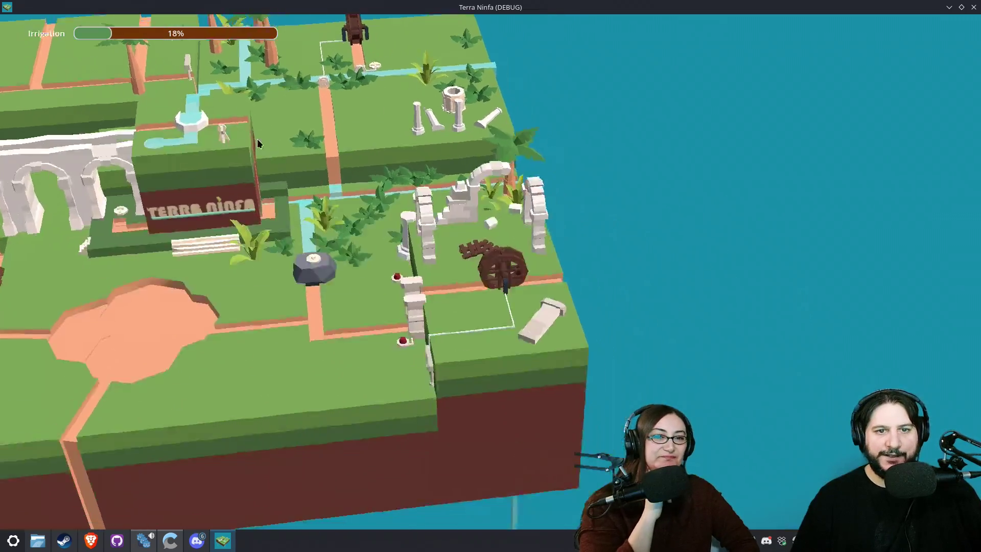
key("e")
key("minus")
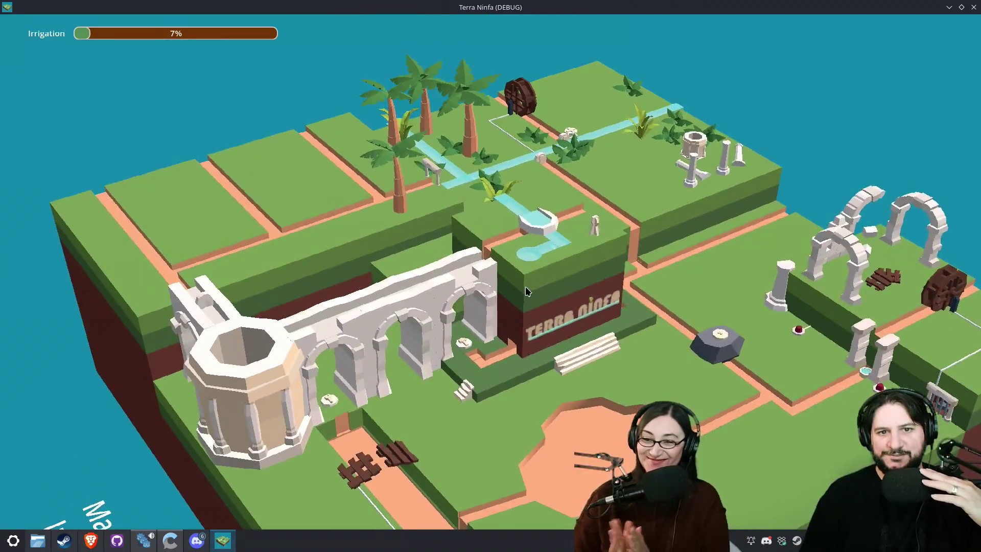
scroll(525, 288, "up", 2)
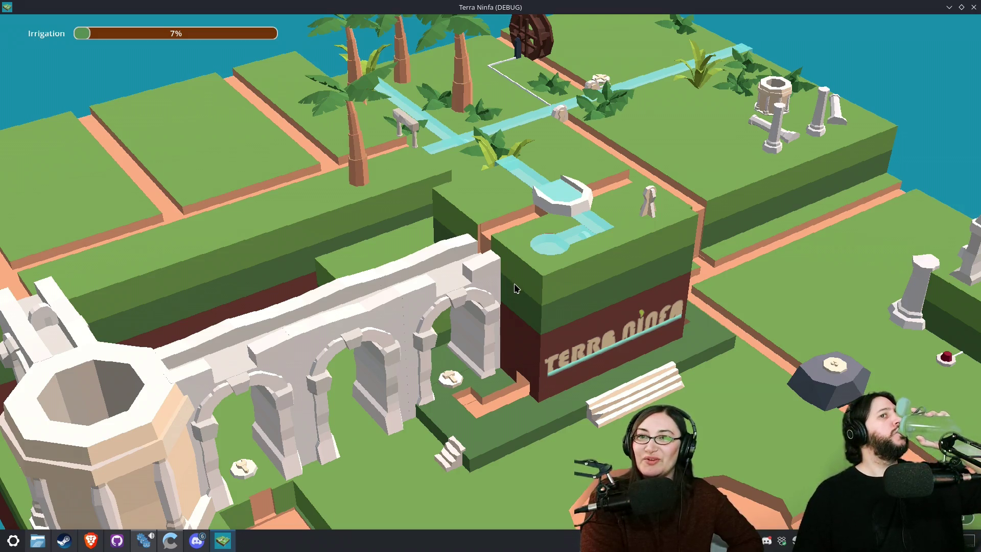
Step: Close the Drill Core trailer, search 'wall wo', wishlist Wall World 2, then go back to Drill Core
left_click(65, 548)
left_click(829, 70)
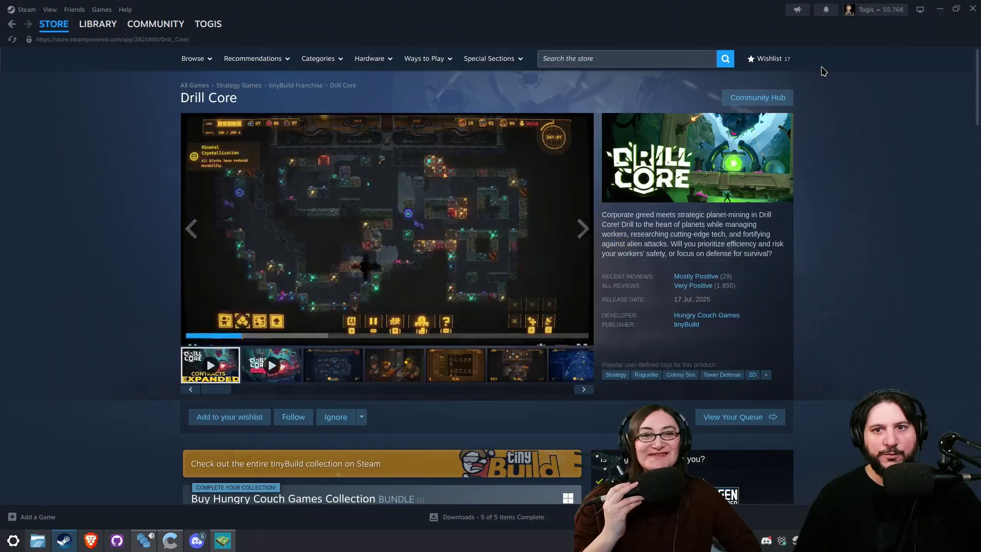
left_click(597, 64)
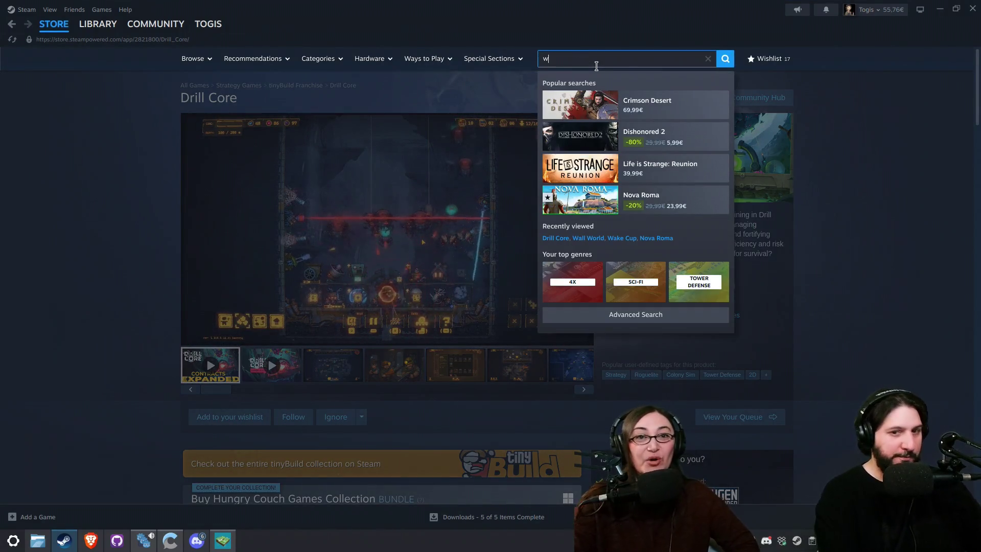
type("all wi")
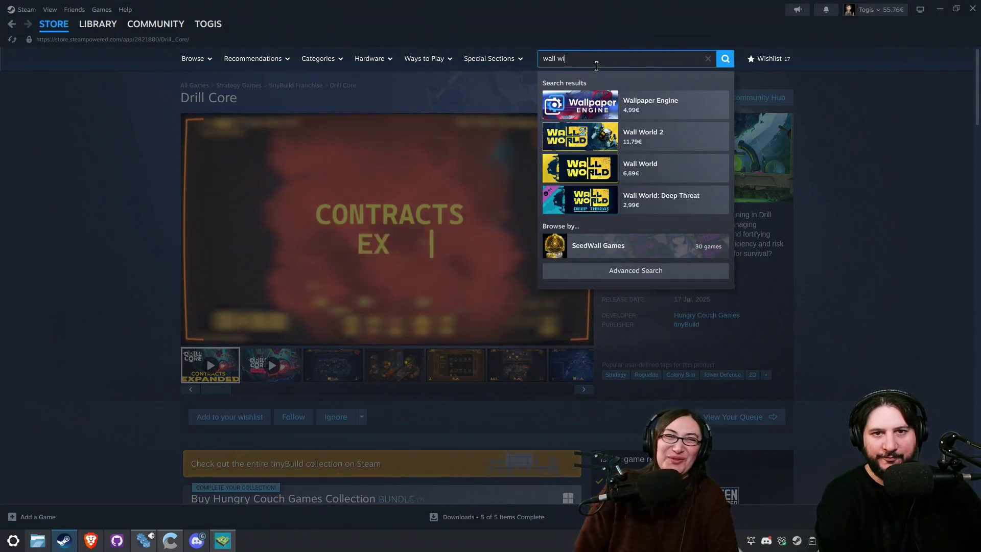
key("BackSpace")
type("o")
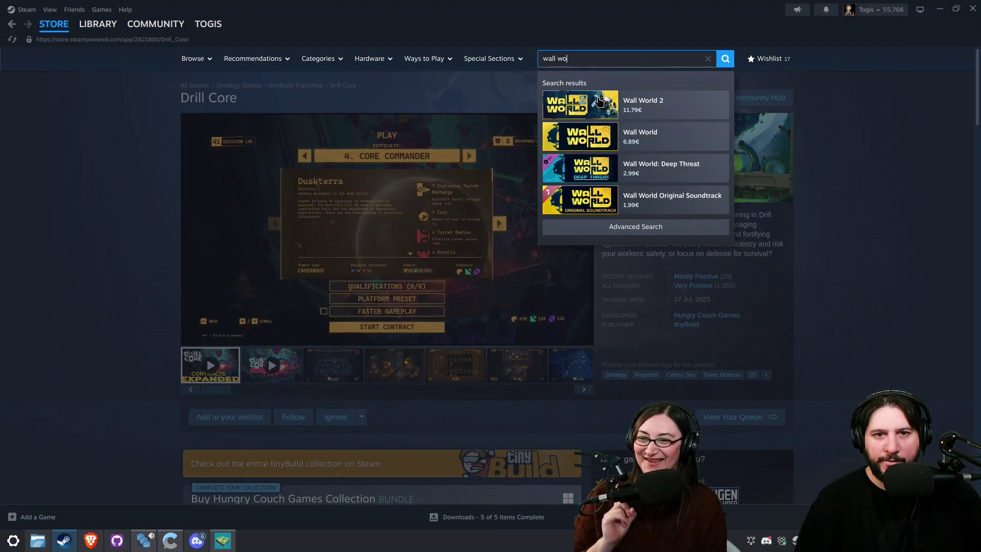
left_click(592, 113)
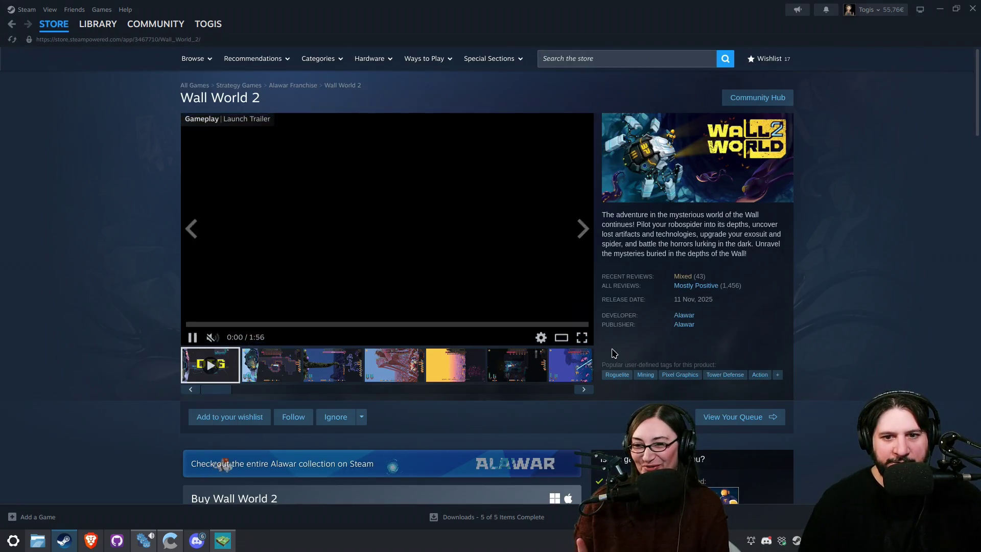
left_click(245, 418)
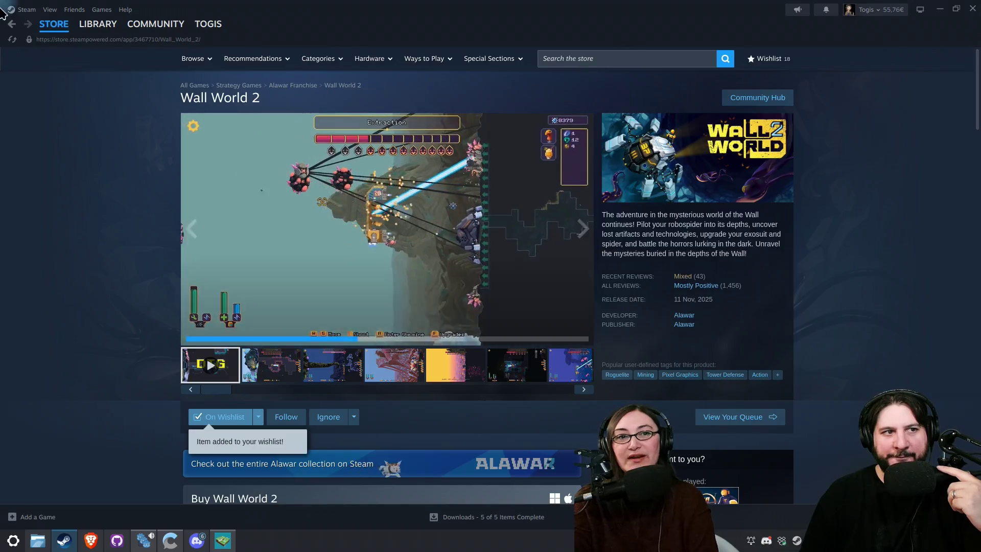
left_click(11, 24)
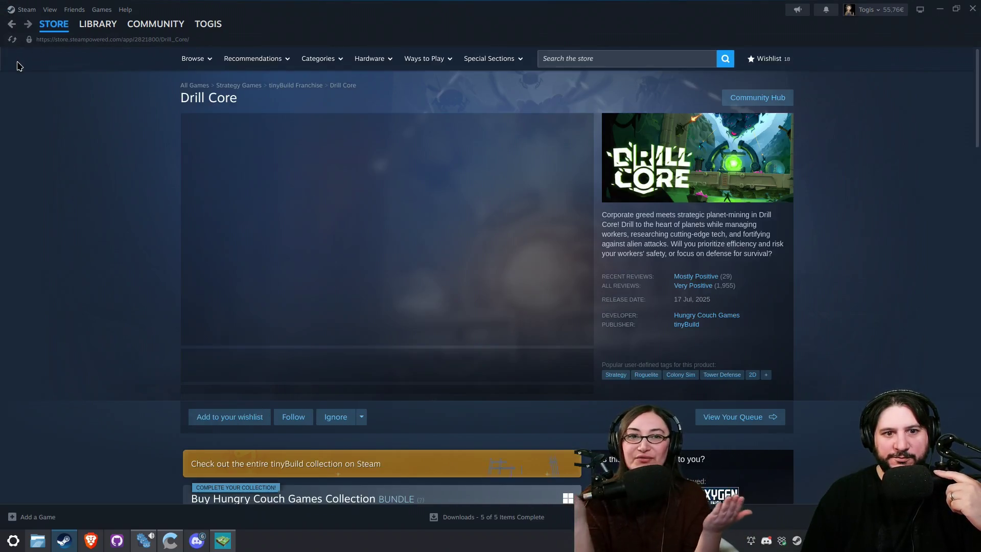
Step: Wishlist Drill Core and step through its gallery thumbnails to the blue gameplay screenshot
left_click(235, 418)
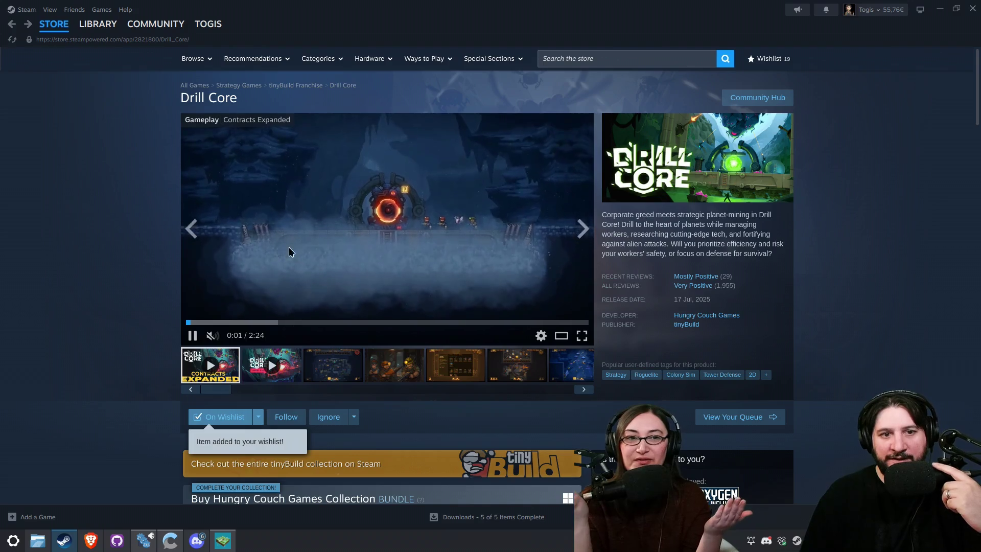
left_click(381, 372)
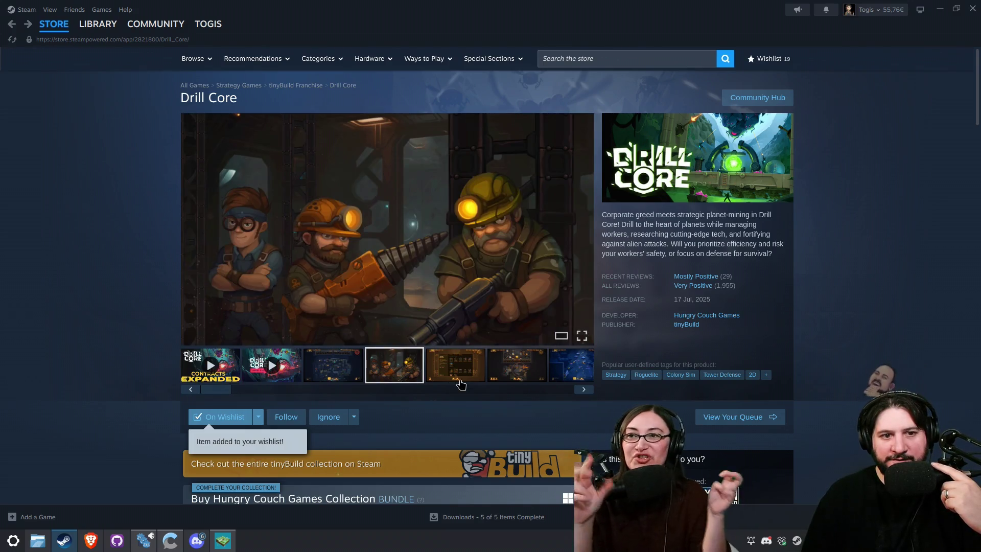
left_click(459, 373)
left_click(516, 365)
left_click(567, 357)
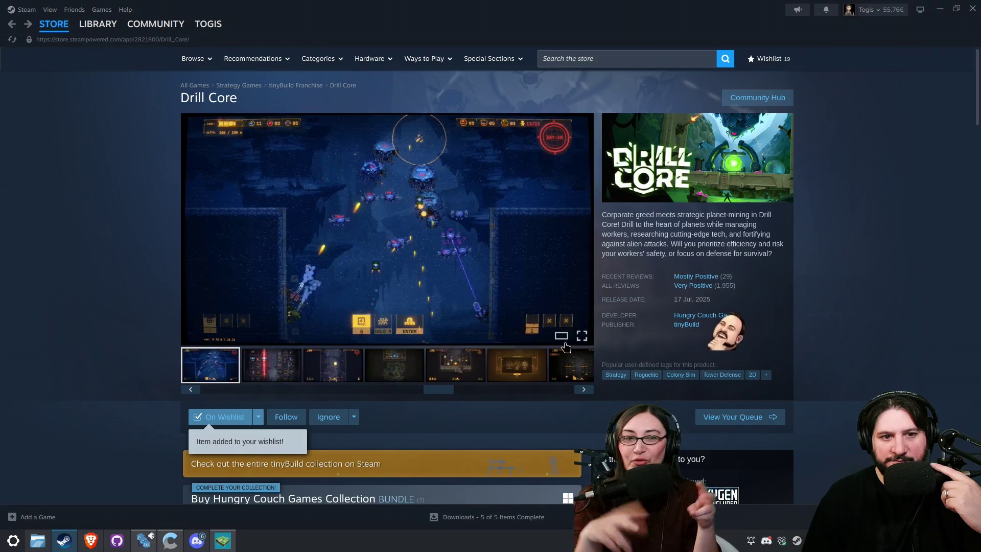
Step: View screenshots full-size, advancing six images to the dark Eclipse shot, then close the viewer
left_click(582, 336)
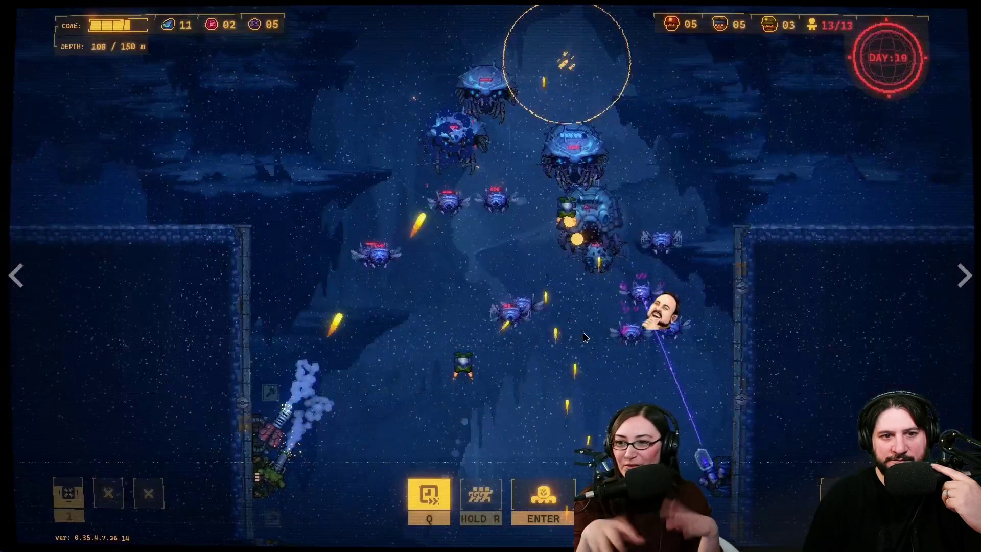
left_click(960, 293)
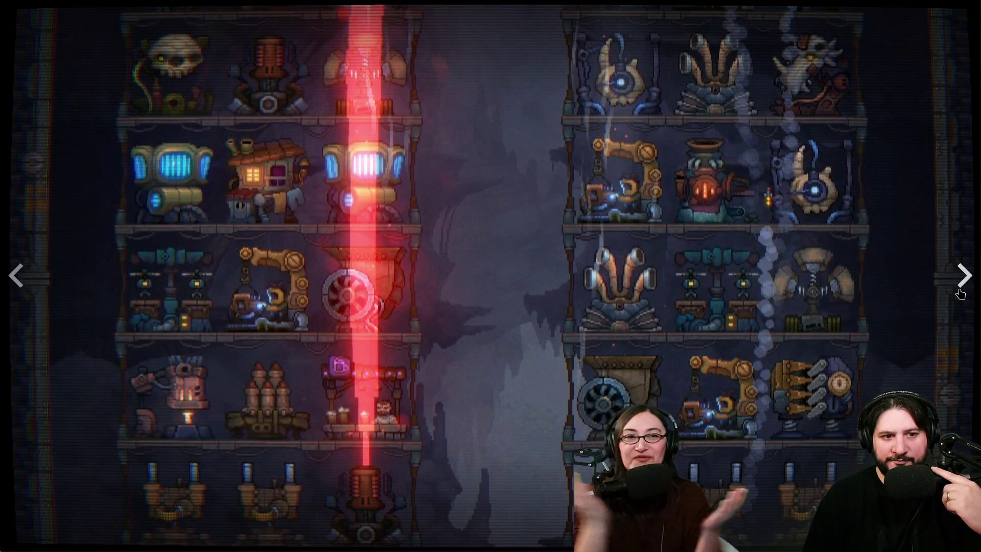
left_click(961, 293)
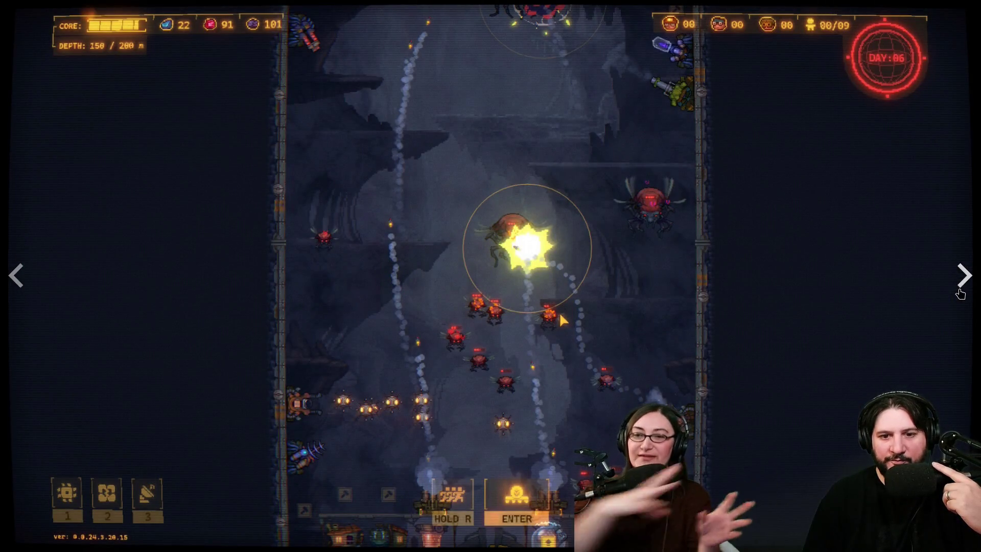
left_click(960, 293)
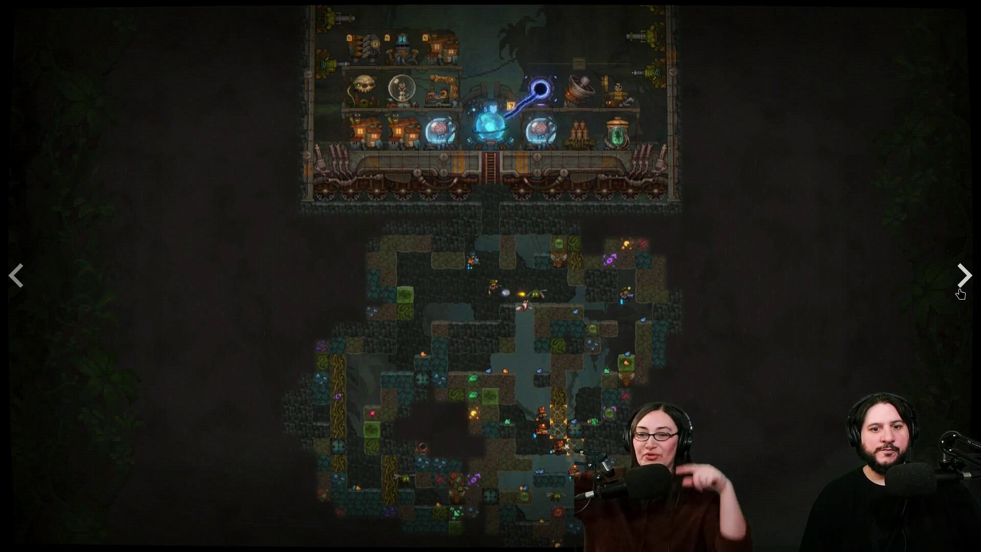
left_click(961, 294)
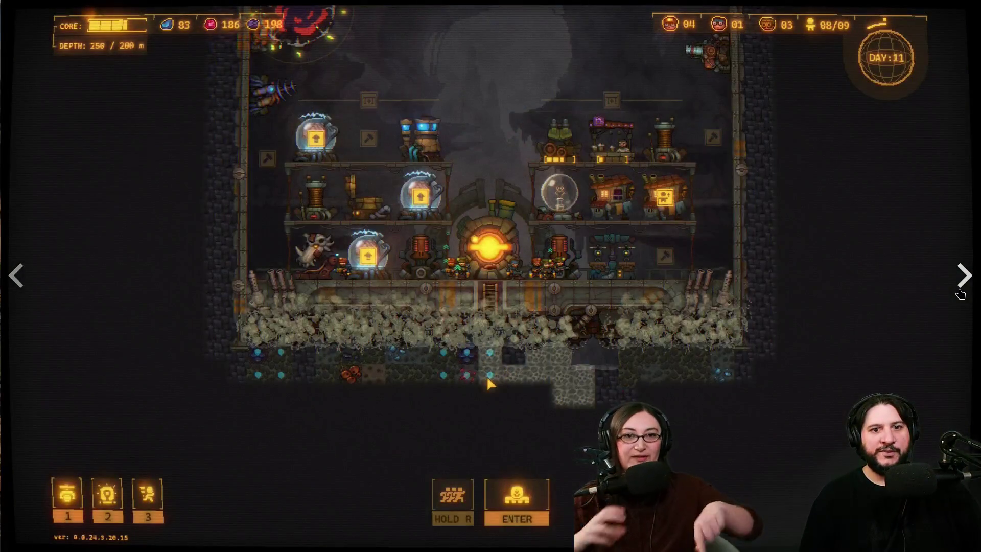
left_click(961, 293)
left_click(961, 294)
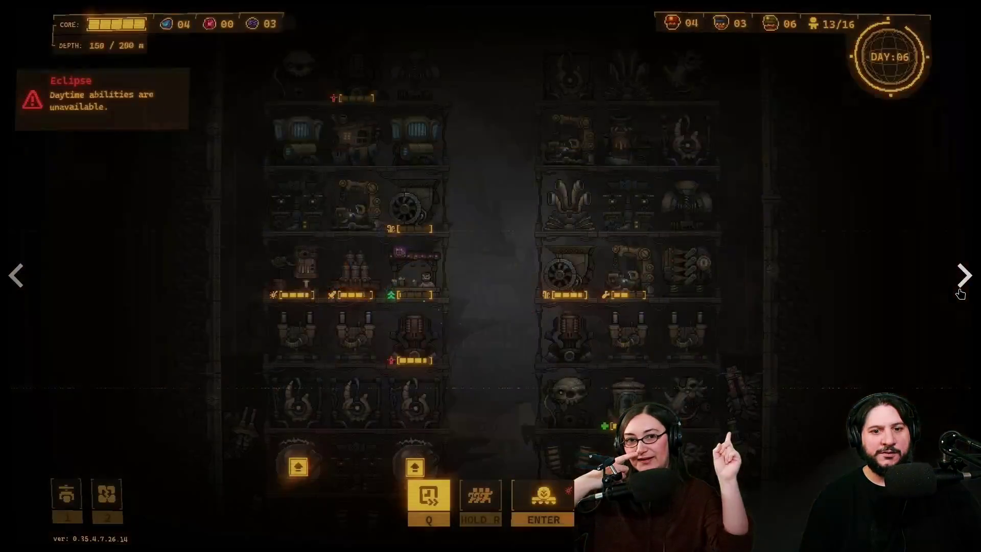
key("Escape")
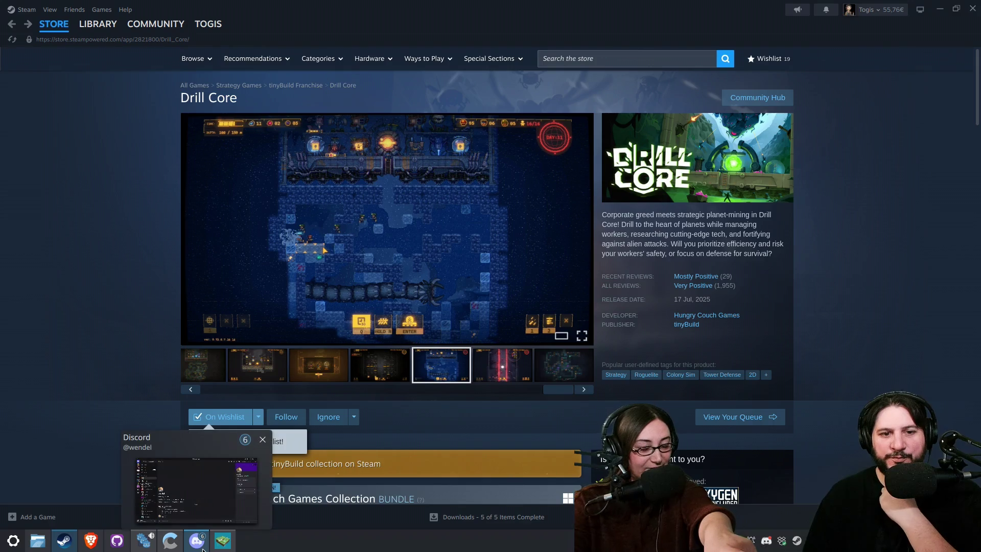
Step: View one more enlarged Drill Core screenshot, then minimize Steam to return to Terra Ninfa
left_click(477, 269)
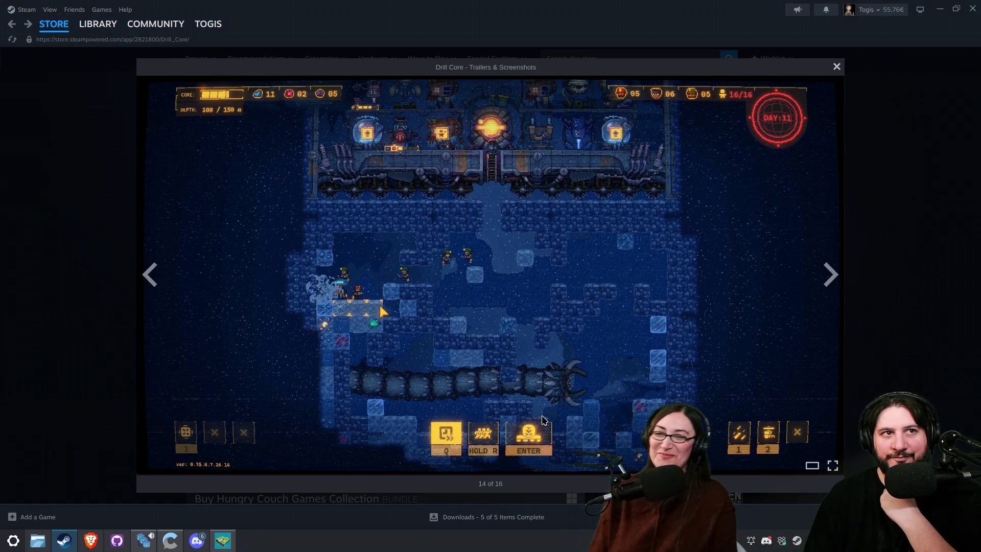
left_click(906, 313)
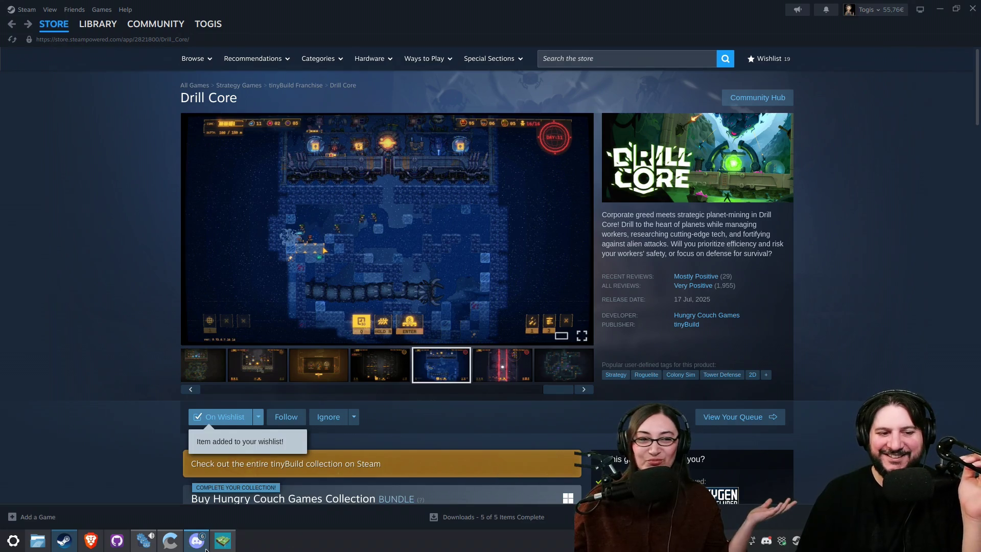
mouse_move(160, 549)
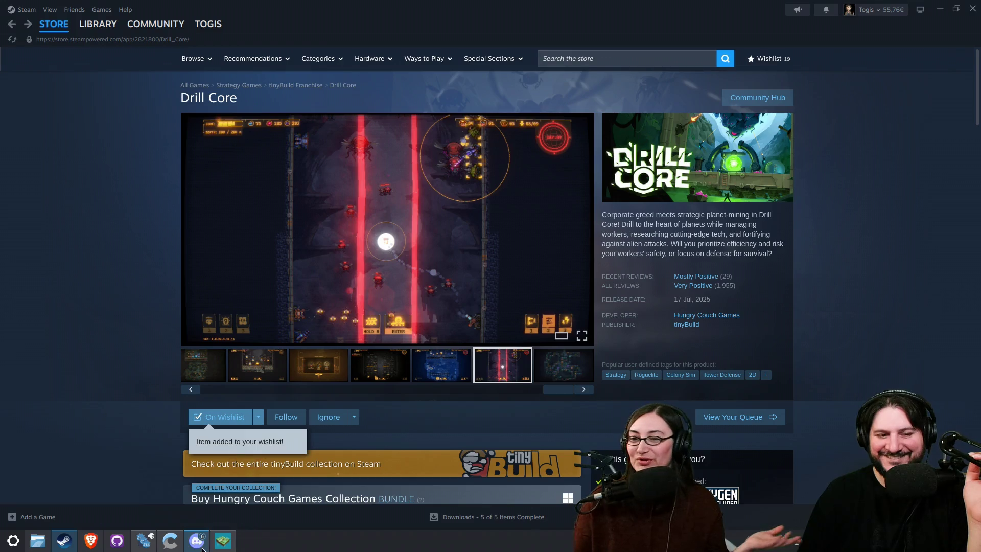
mouse_move(203, 549)
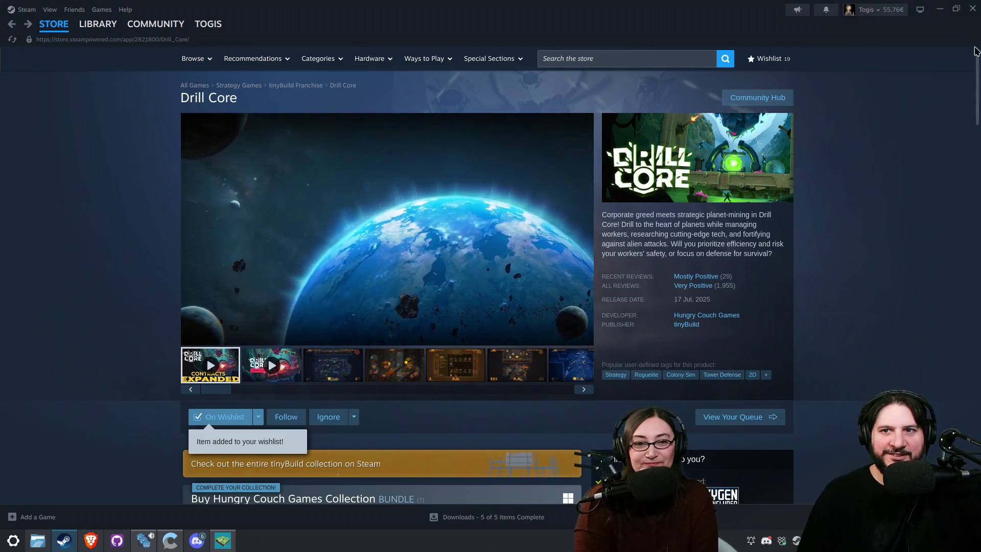
left_click(939, 8)
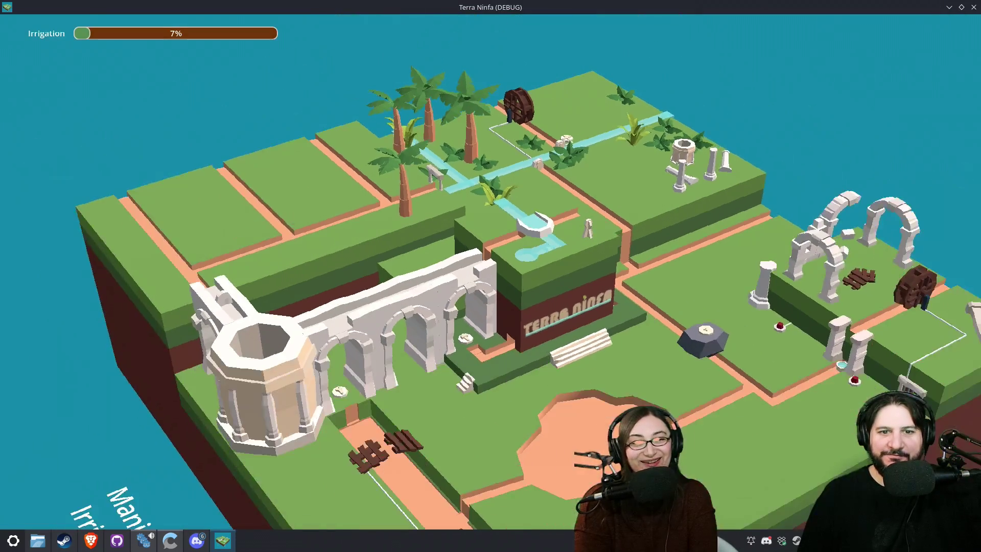
Step: Orbit the board and rotate the fountain tile twice so its water runs left
left_click_drag(727, 487, 623, 353)
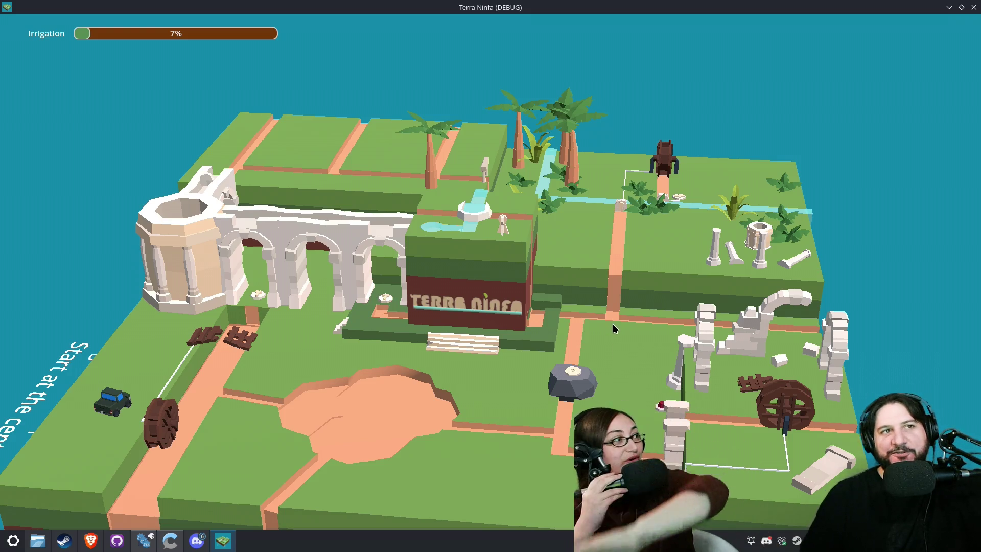
key("e")
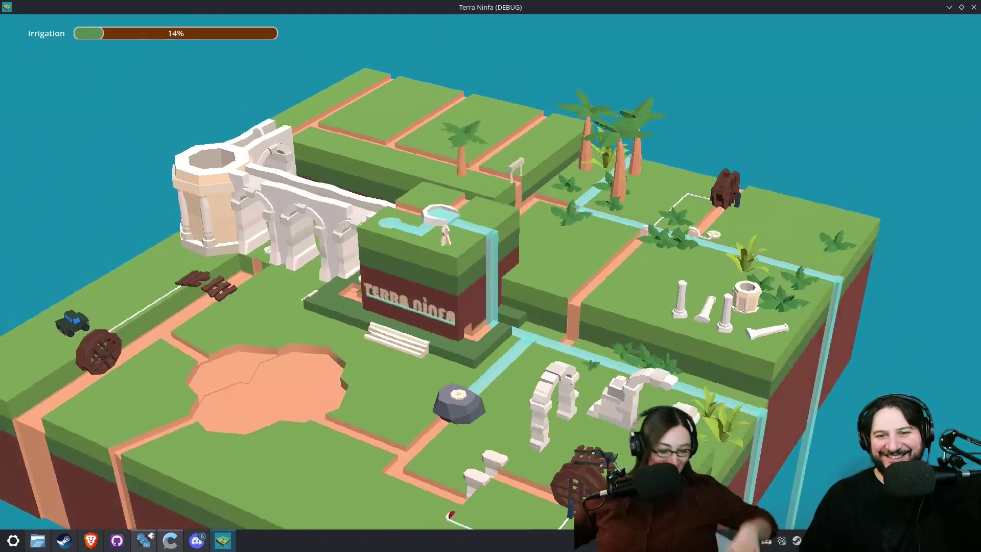
mouse_move(443, 242)
left_mouse_down()
mouse_move(722, 235)
mouse_move(715, 239)
left_mouse_up()
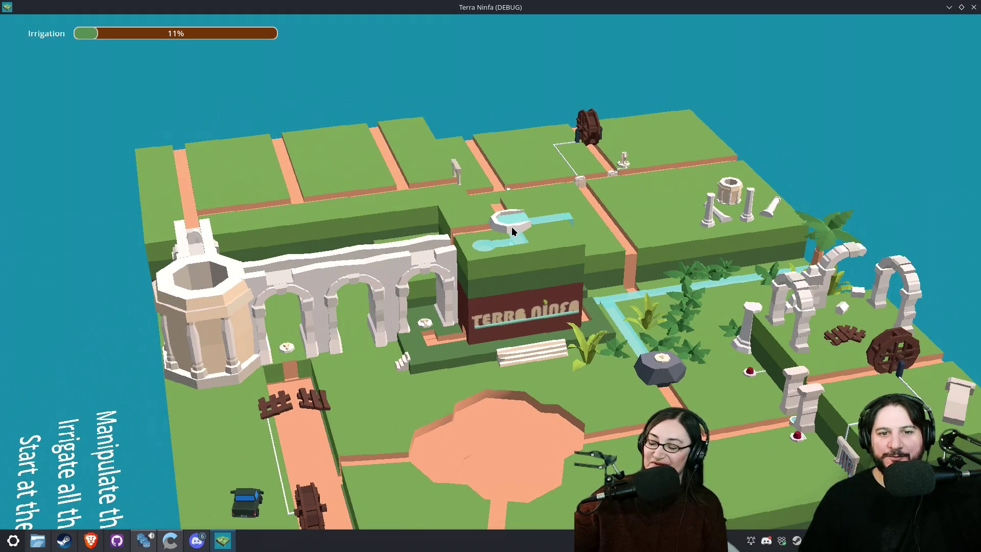
left_click(512, 231)
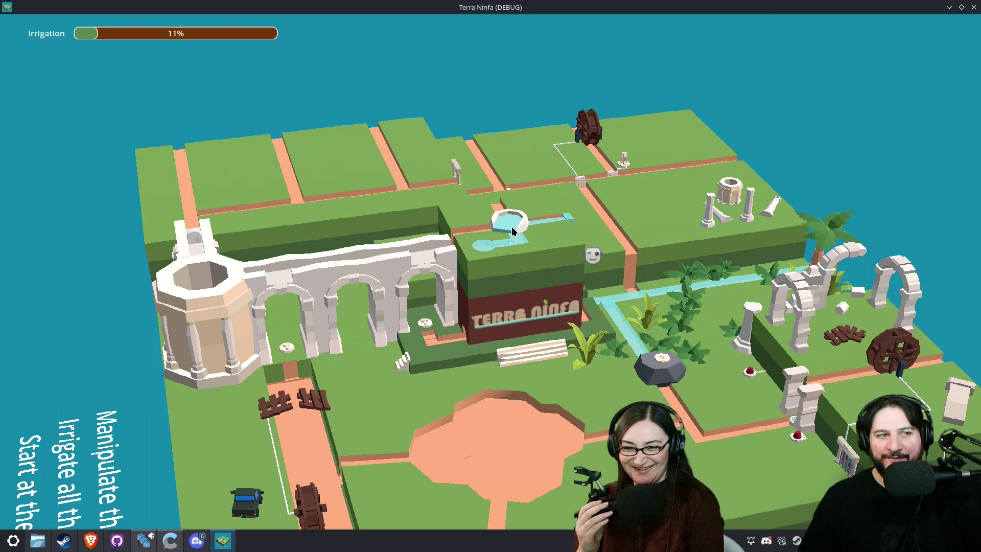
left_click(512, 231)
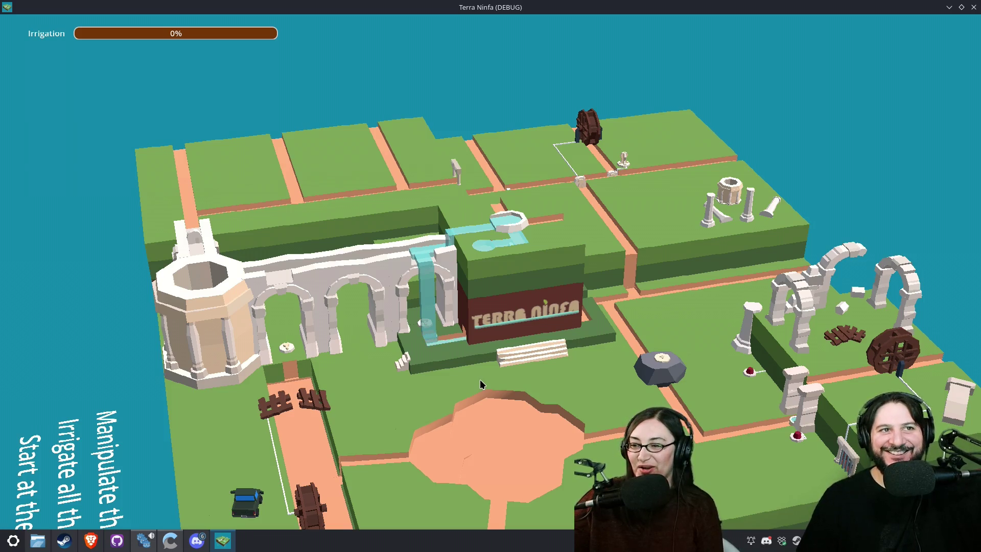
Step: Follow the water past the aqueduct as Irrigation climbs from 7% to 11%
mouse_move(498, 424)
left_mouse_down()
mouse_move(665, 424)
mouse_move(505, 280)
left_mouse_up()
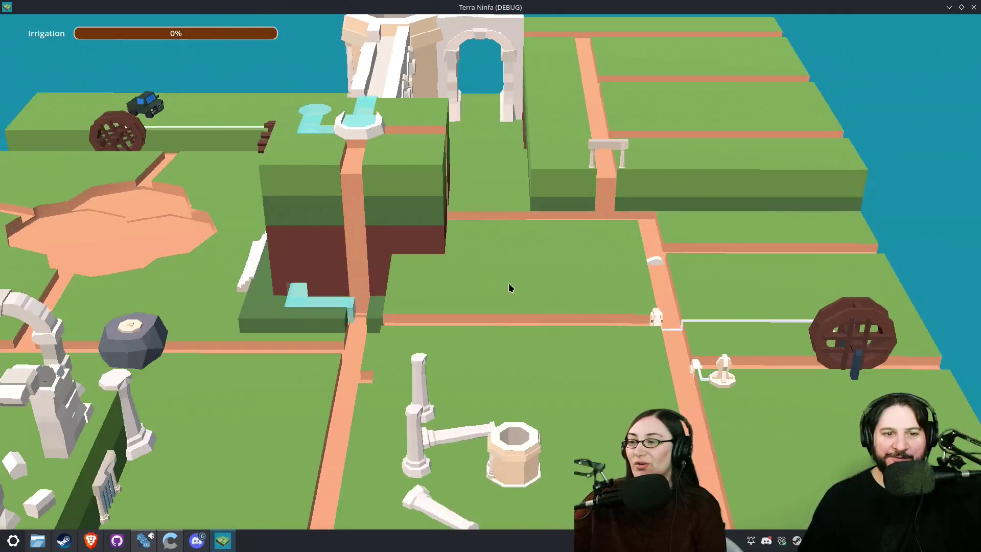
scroll(610, 256, "up", 5)
scroll(626, 188, "down", 2)
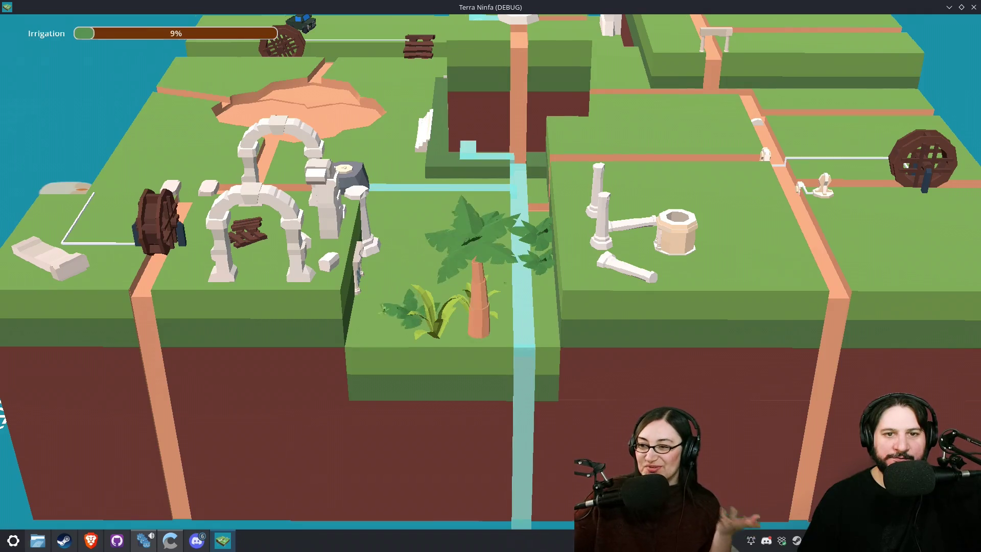
mouse_move(490, 270)
left_mouse_down()
mouse_move(562, 271)
mouse_move(490, 271)
left_mouse_up()
scroll(238, 257, "down", 2)
mouse_move(266, 255)
left_mouse_down()
mouse_move(409, 254)
mouse_move(491, 276)
mouse_move(537, 161)
left_mouse_up()
scroll(536, 161, "up", 2)
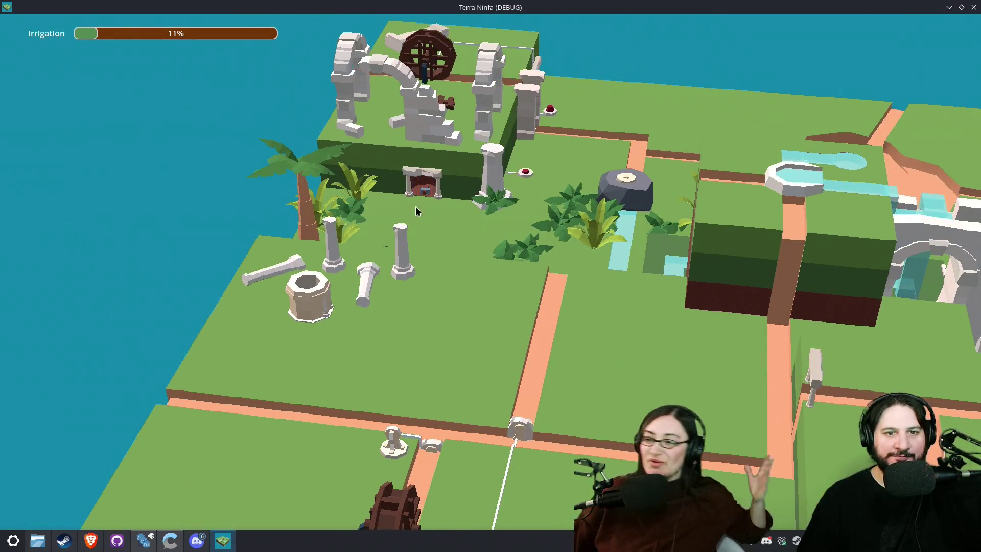
mouse_move(478, 213)
left_mouse_down()
mouse_move(562, 213)
mouse_move(486, 277)
left_mouse_up()
left_click_drag(190, 360, 414, 368)
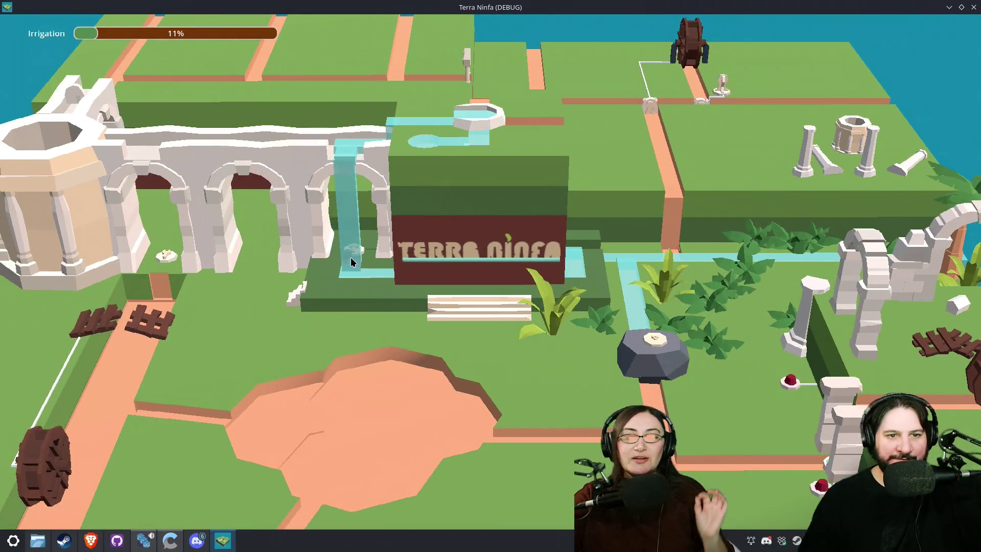
left_click_drag(313, 369, 486, 361)
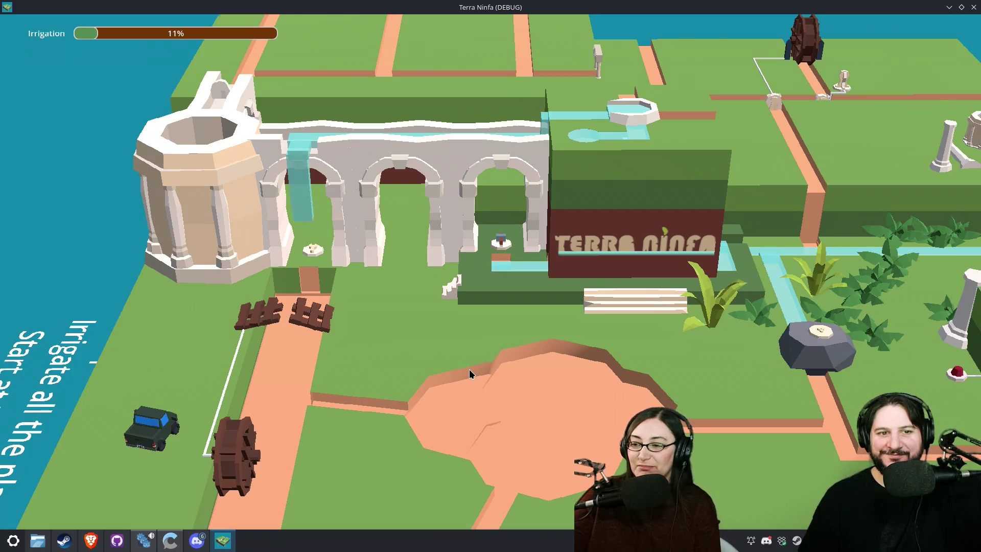
Step: Restore the broken ruin into a gate by the water wheel and close it to dry the channel
scroll(469, 369, "down", 3)
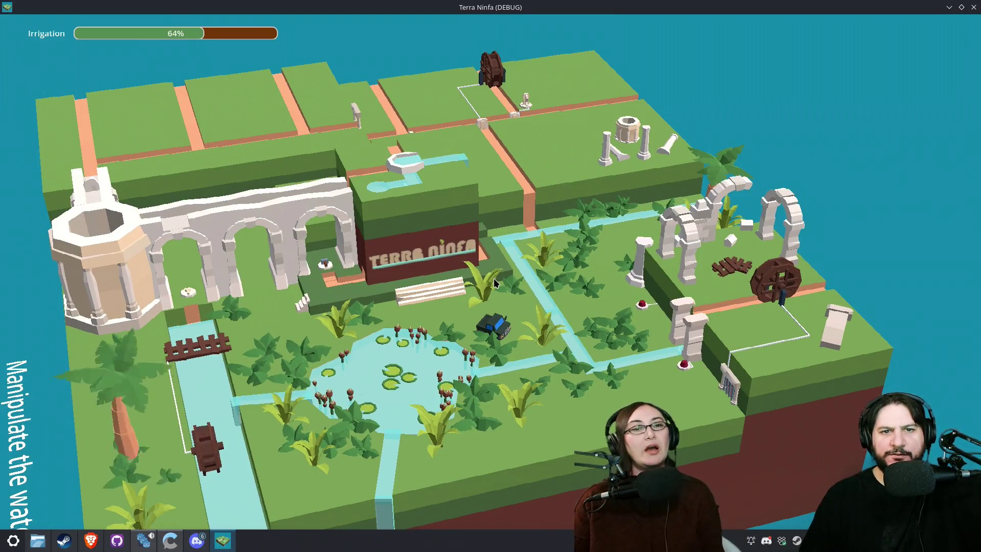
left_click(523, 100)
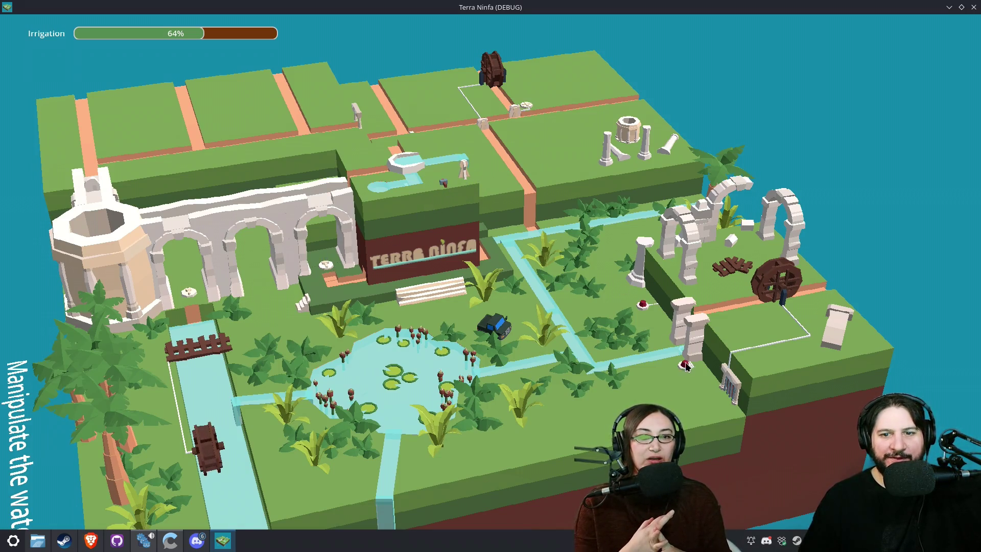
key("e")
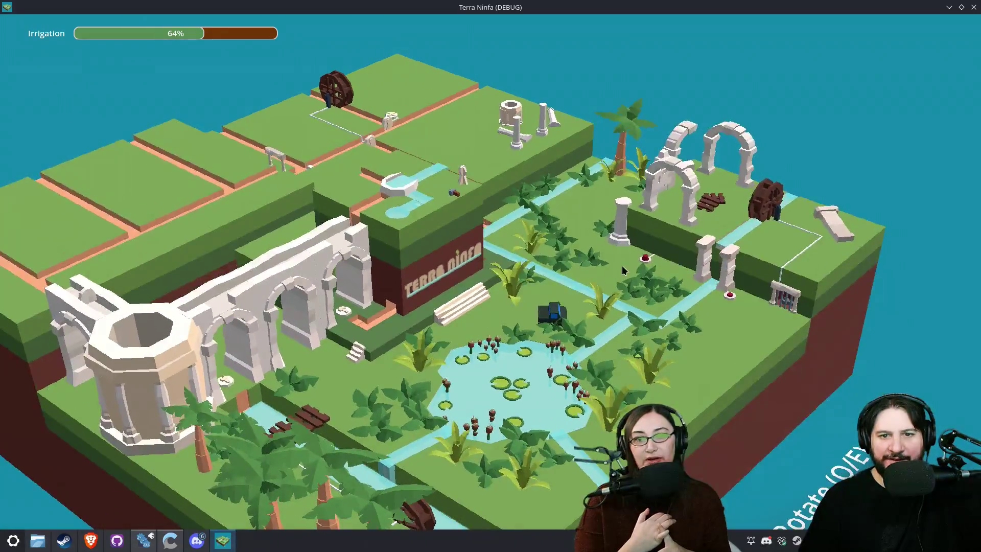
left_click(786, 297)
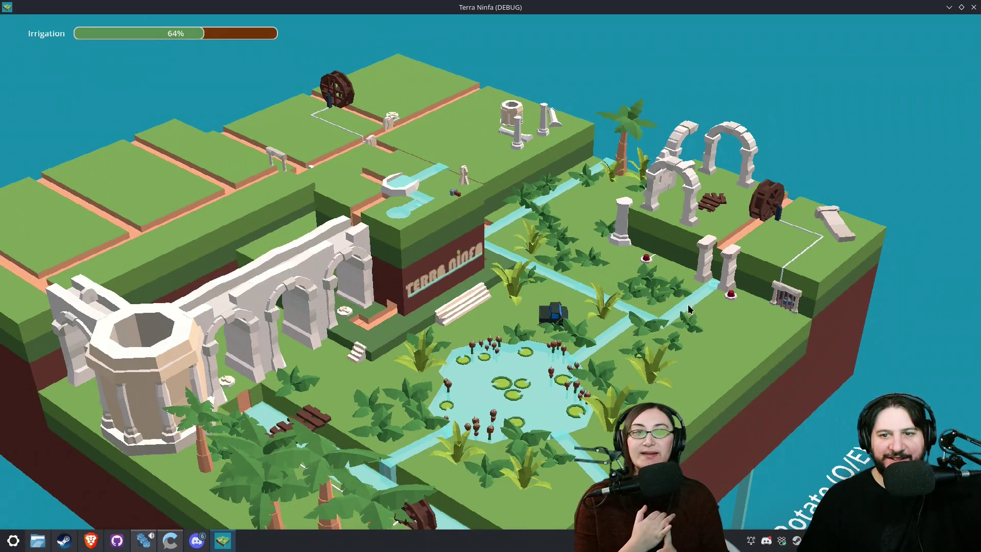
left_click(789, 305)
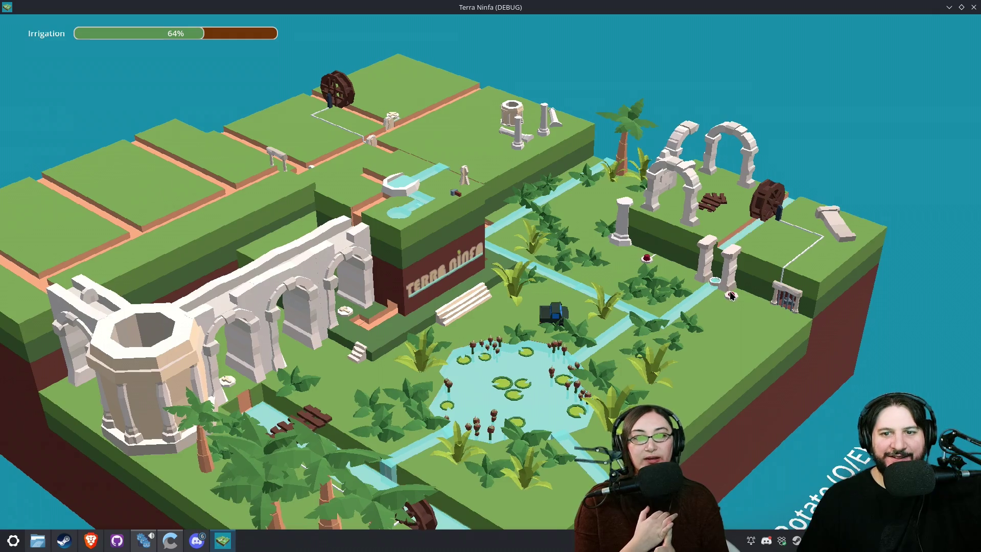
left_click(790, 307)
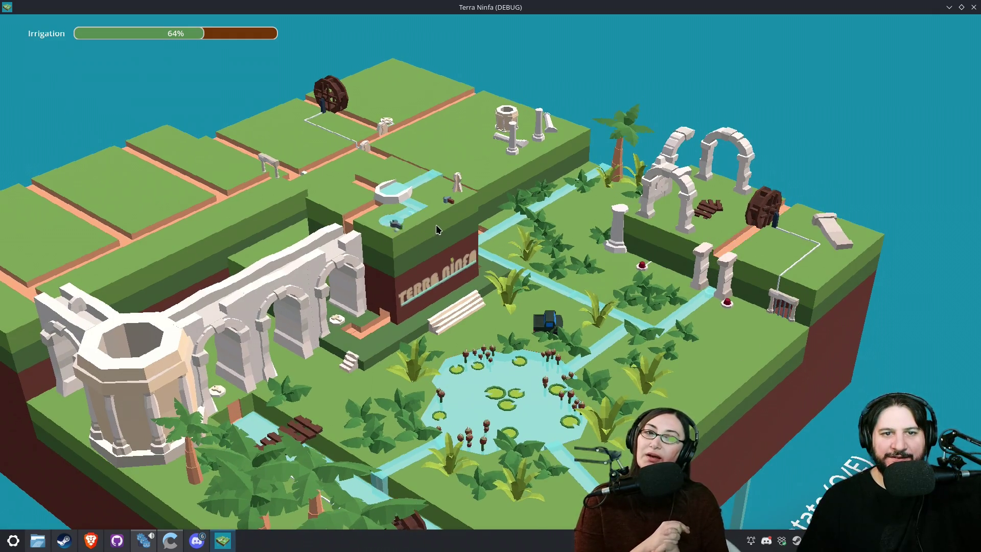
key("e")
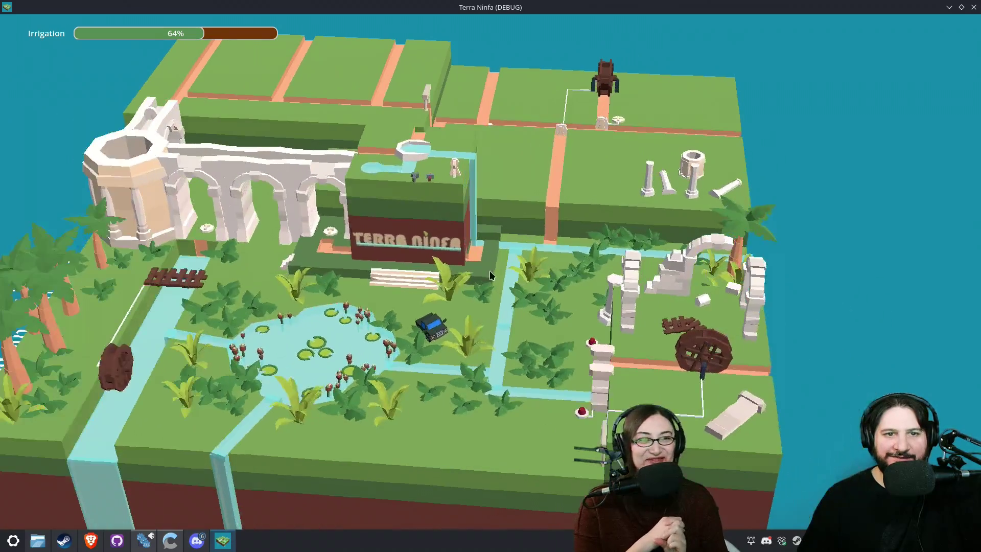
scroll(489, 351, "up", 5)
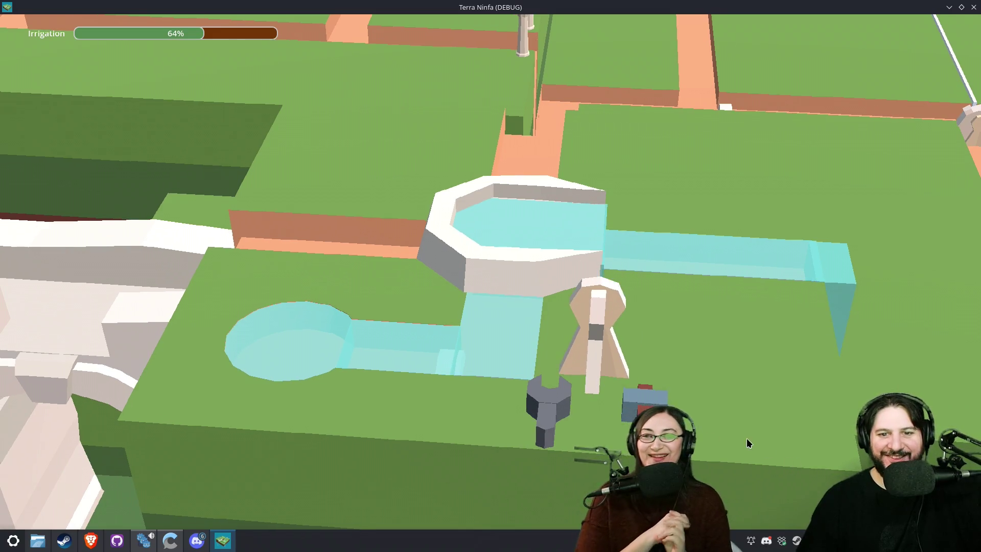
Step: Move the robot and the grey hex piece to the right beside the fountain
key("s")
left_click_drag(629, 310, 758, 307)
left_click_drag(552, 313, 659, 280)
scroll(793, 276, "down", 2)
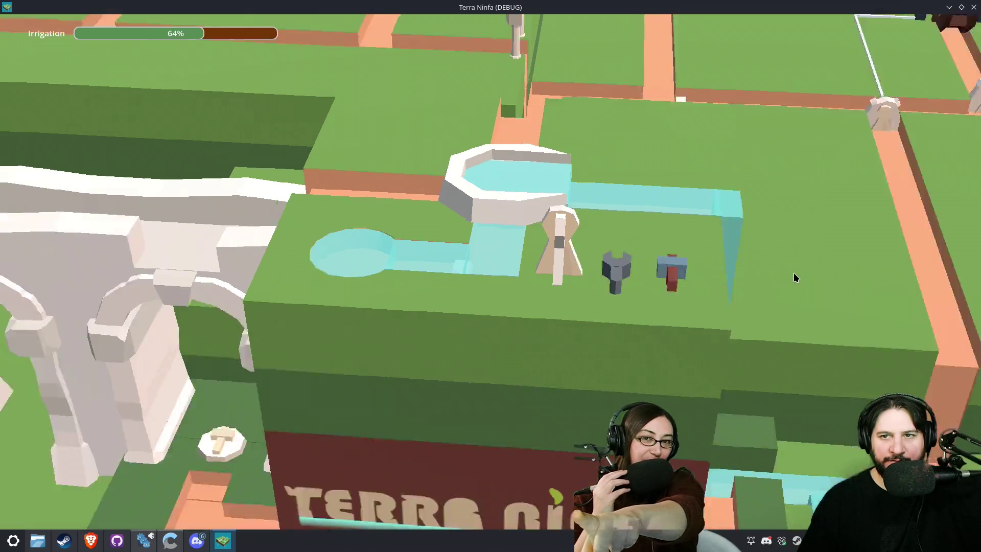
scroll(863, 153, "up", 3)
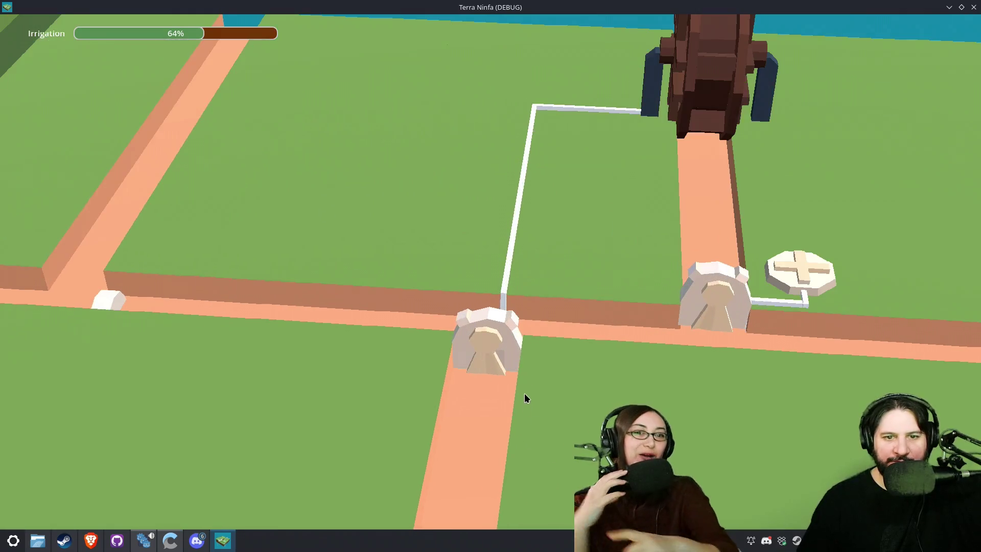
scroll(490, 272, "down", 2)
Step: Survey the wheel gates, ruins and sign block, then place a gate blocking the fountain channel
left_click_drag(489, 272, 578, 281)
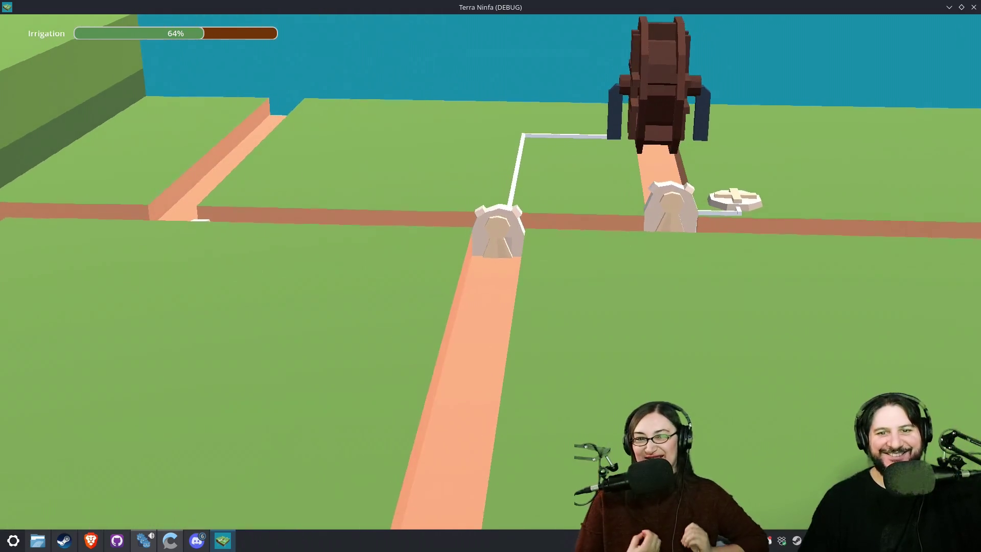
scroll(490, 268, "up", 4)
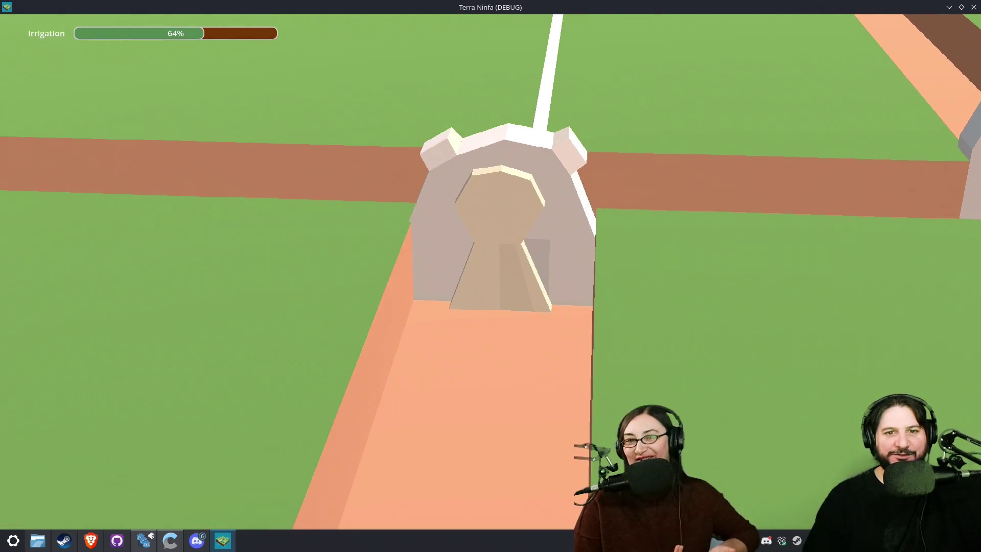
scroll(673, 381, "down", 3)
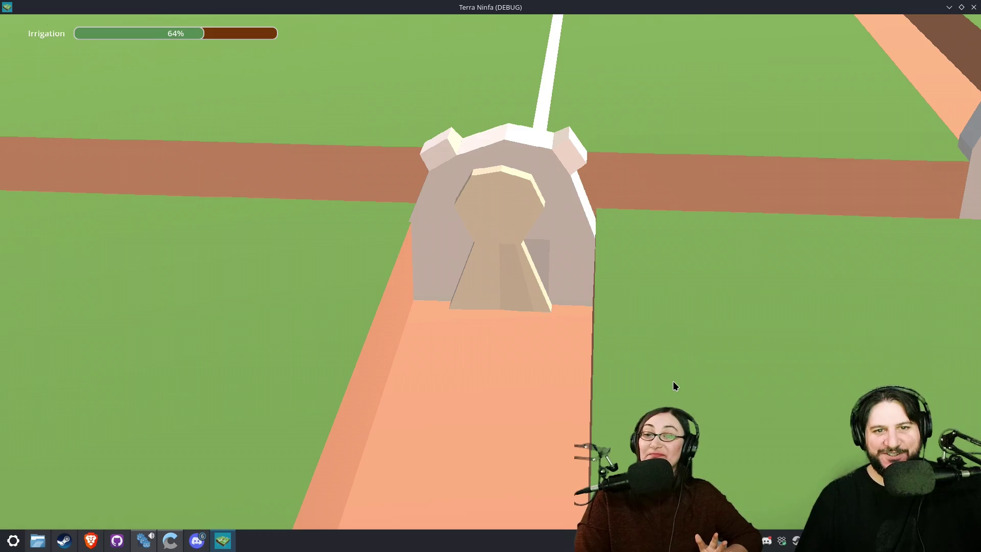
scroll(671, 379, "down", 2)
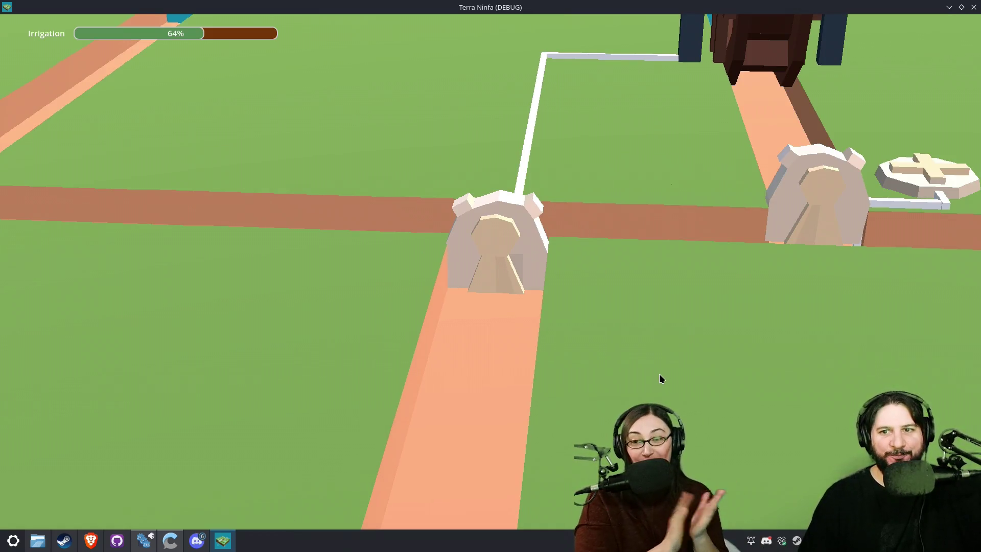
scroll(660, 378, "down", 3)
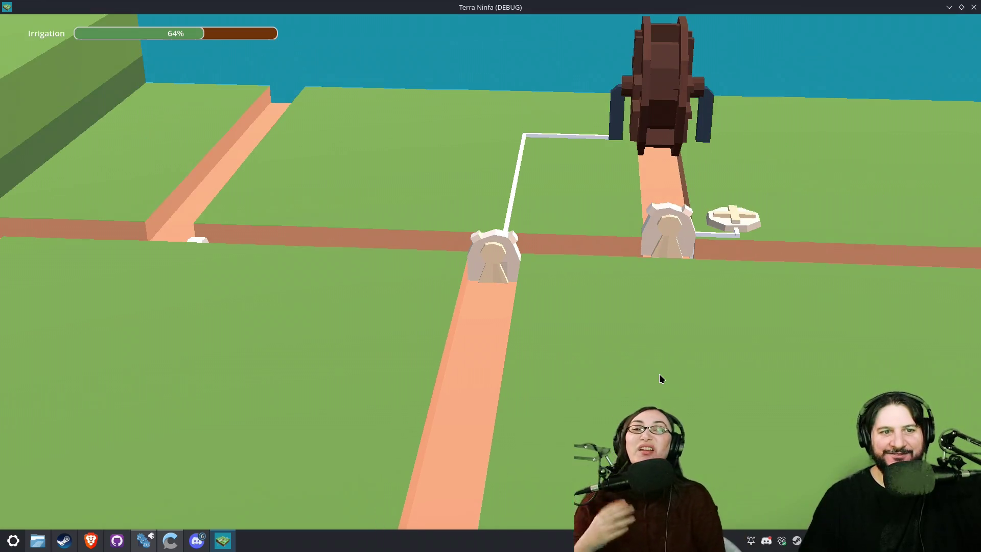
scroll(659, 376, "down", 2)
mouse_move(659, 377)
left_mouse_down()
mouse_move(460, 327)
mouse_move(293, 268)
left_mouse_up()
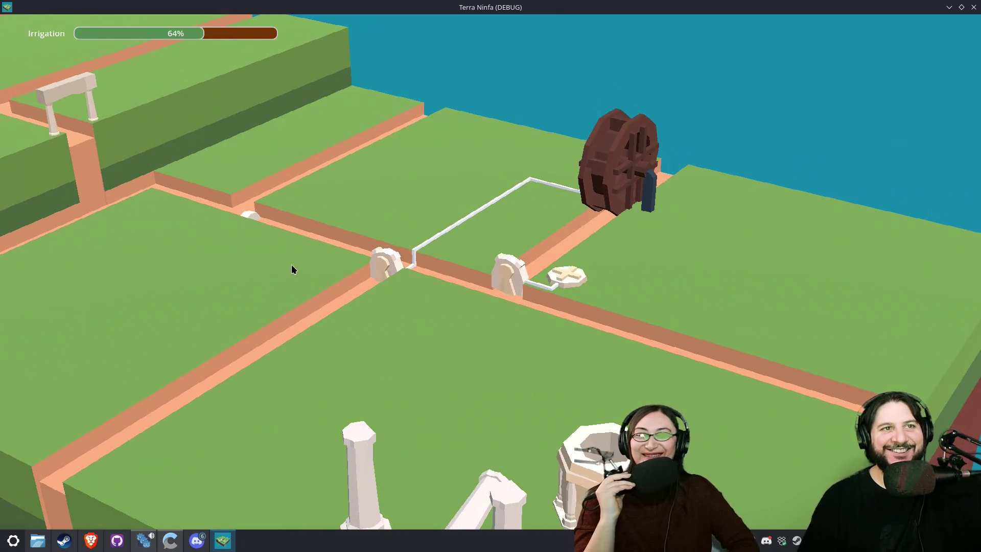
scroll(327, 270, "up", 1)
scroll(421, 246, "down", 2)
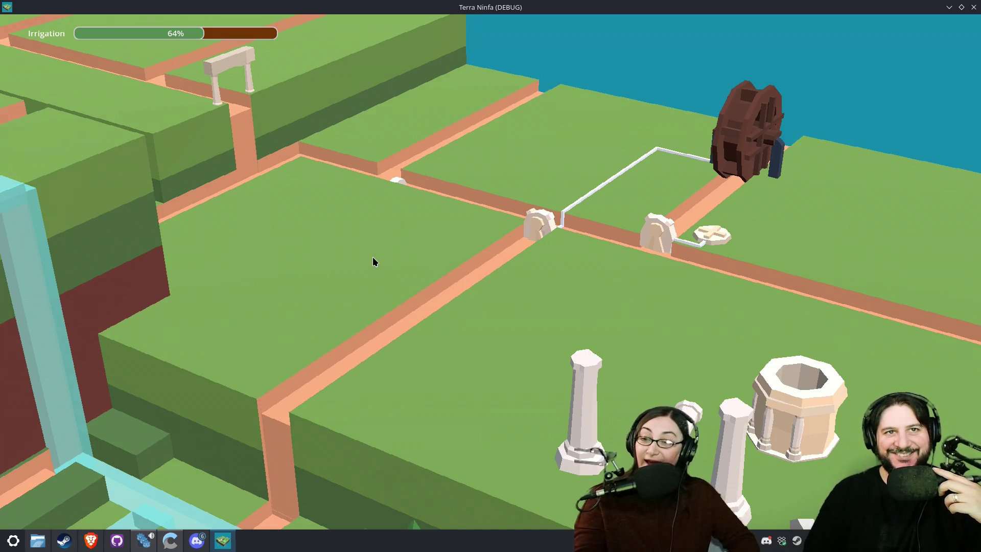
mouse_move(245, 284)
left_mouse_down()
mouse_move(556, 313)
mouse_move(606, 333)
left_mouse_up()
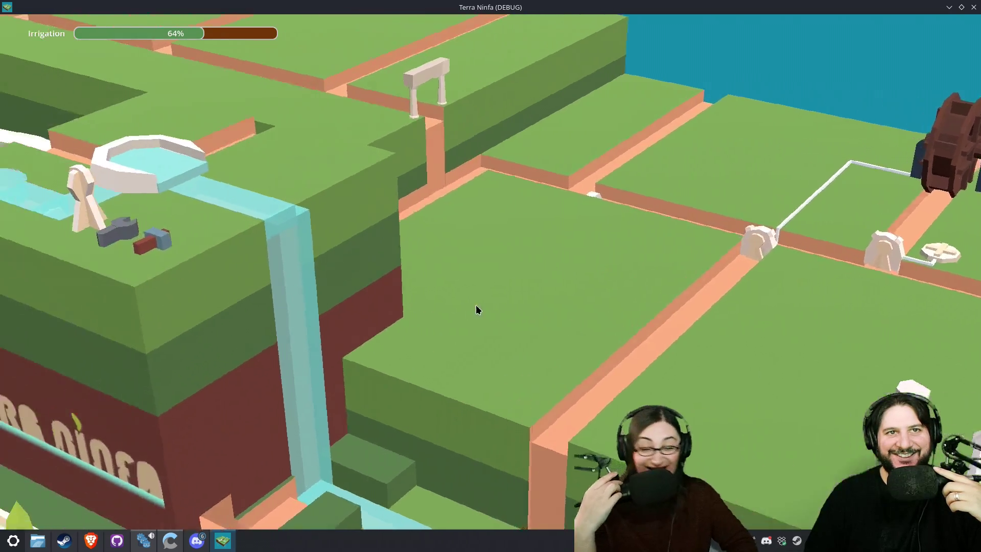
mouse_move(399, 373)
left_mouse_down()
mouse_move(704, 276)
mouse_move(476, 271)
left_mouse_up()
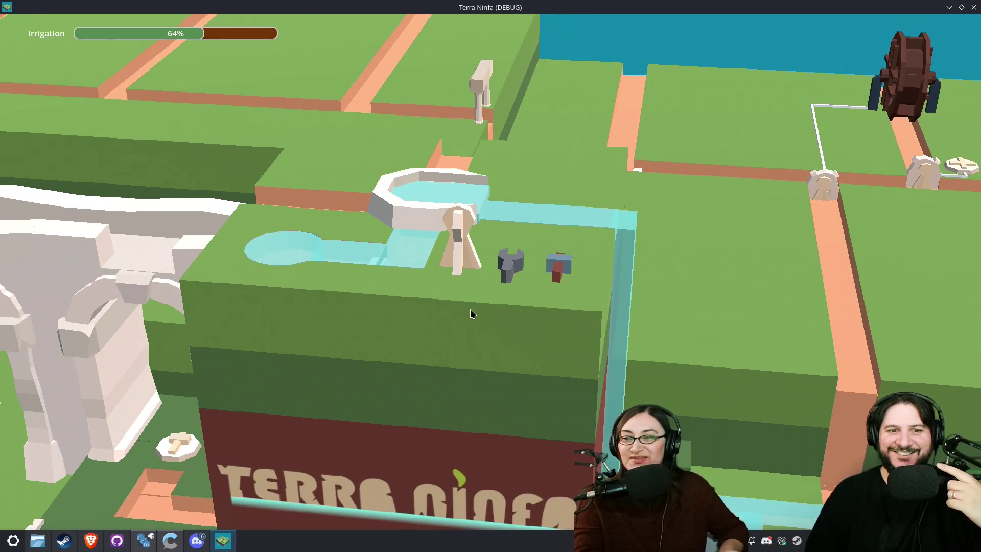
left_click(382, 264)
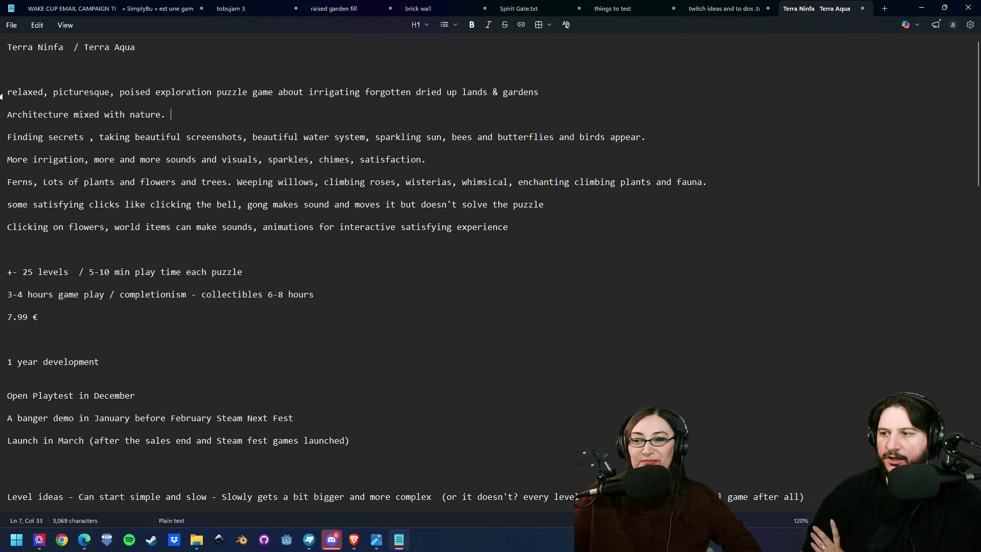
Step: Go over the notes' description, architecture-and-nature line and the bell and gong sentences
key("Up")
key("Up")
key("Home")
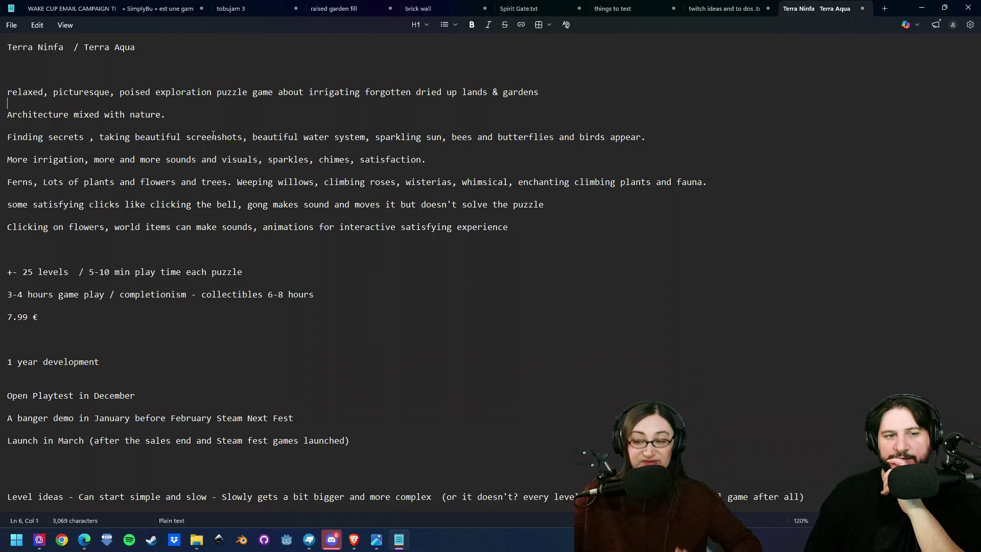
left_click(181, 118)
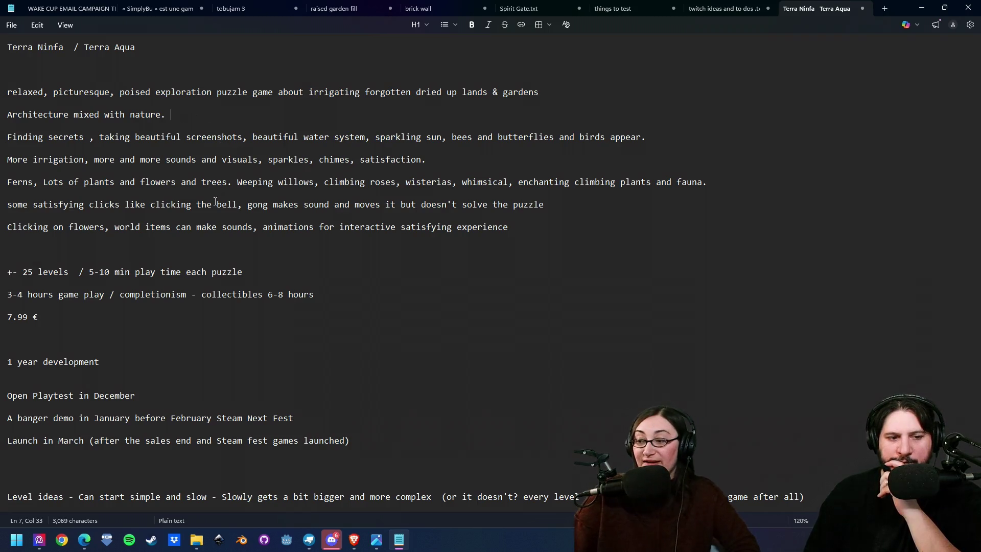
left_click(94, 204)
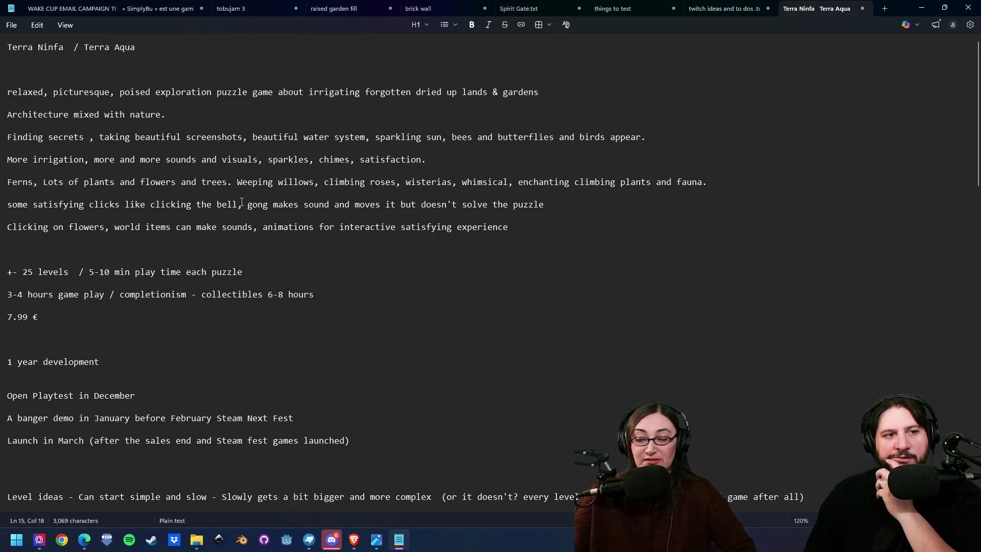
key("ctrl+shift+Right")
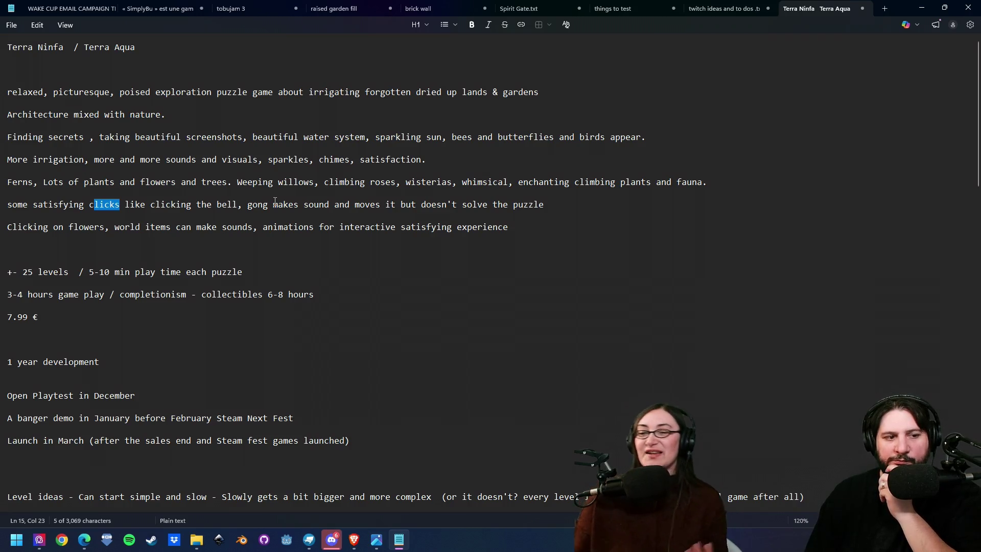
left_click(275, 203)
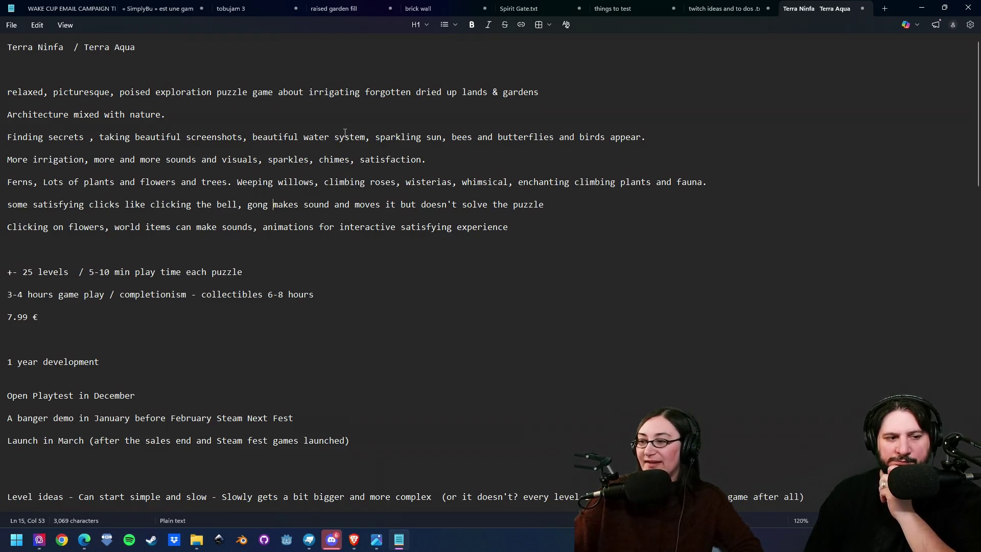
Step: Highlight the water system phrase, then bring up the laeken greenhouse image results in Brave
left_click(478, 167)
key("shift+Right")
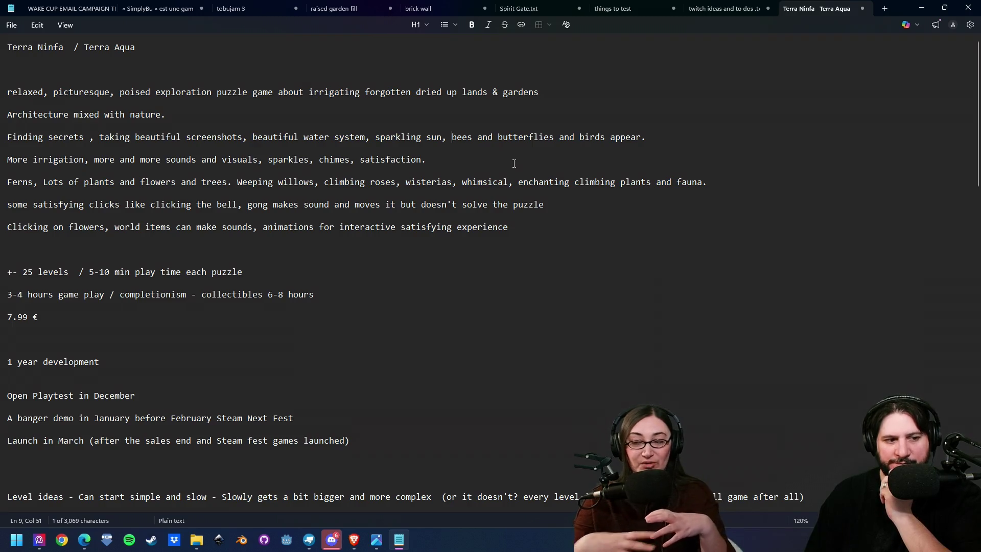
left_click(358, 540)
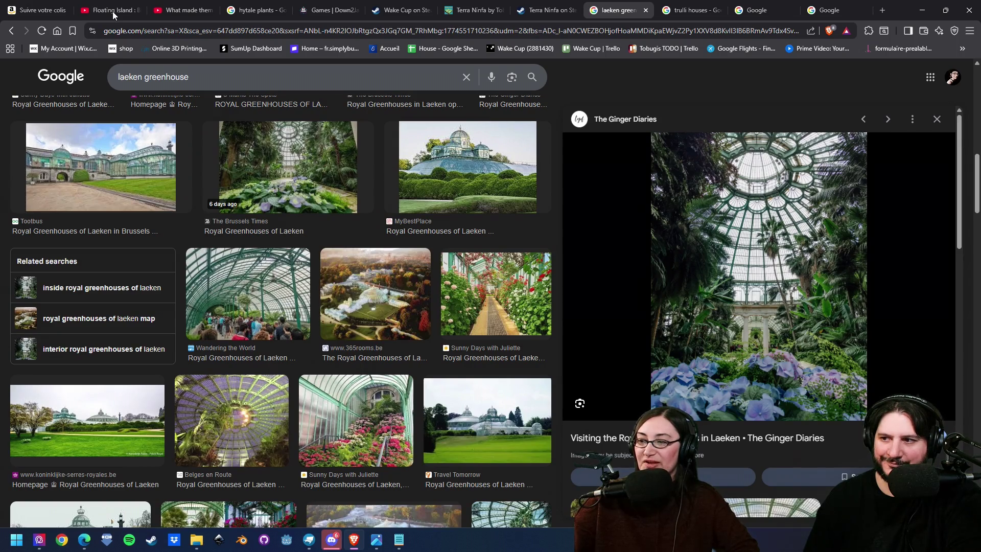
left_click(112, 11)
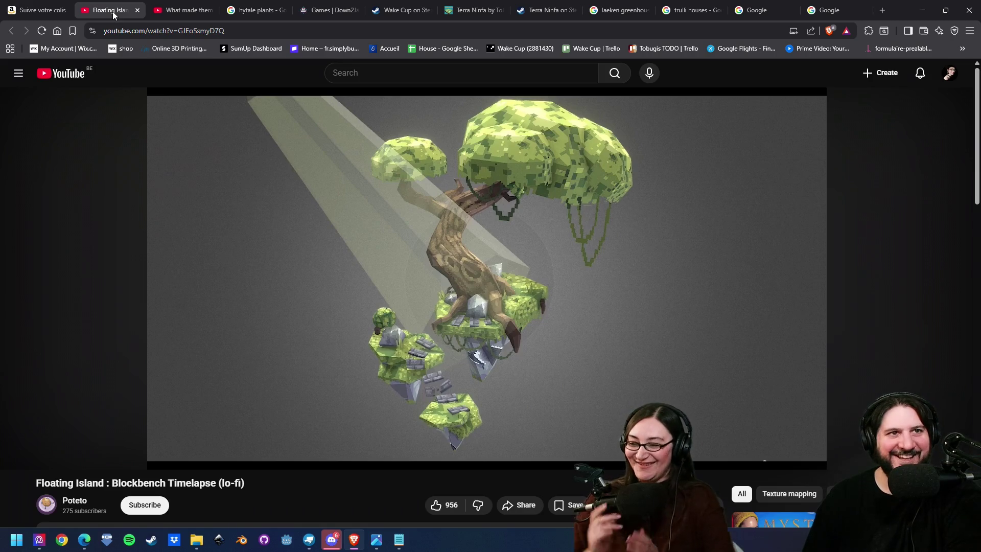
mouse_move(394, 221)
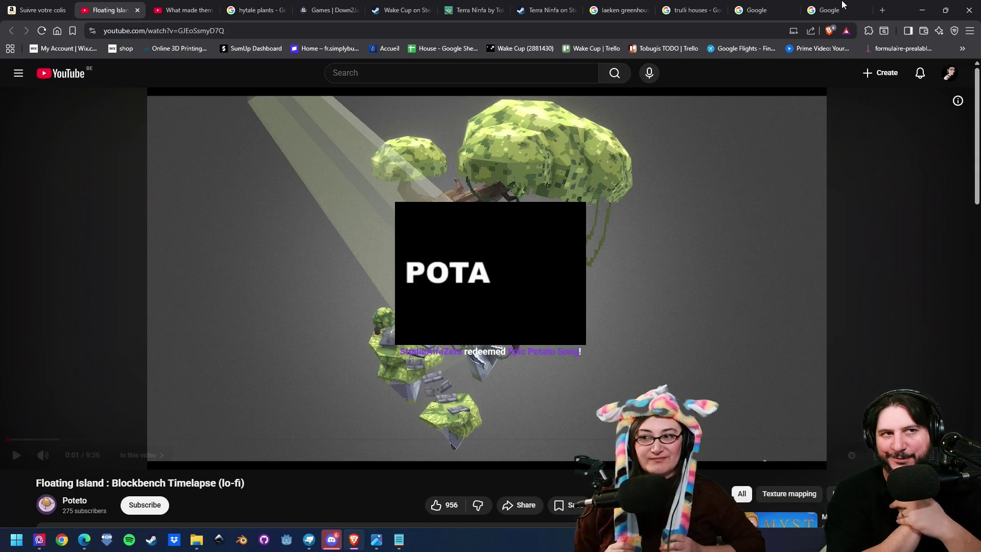
left_click(843, 5)
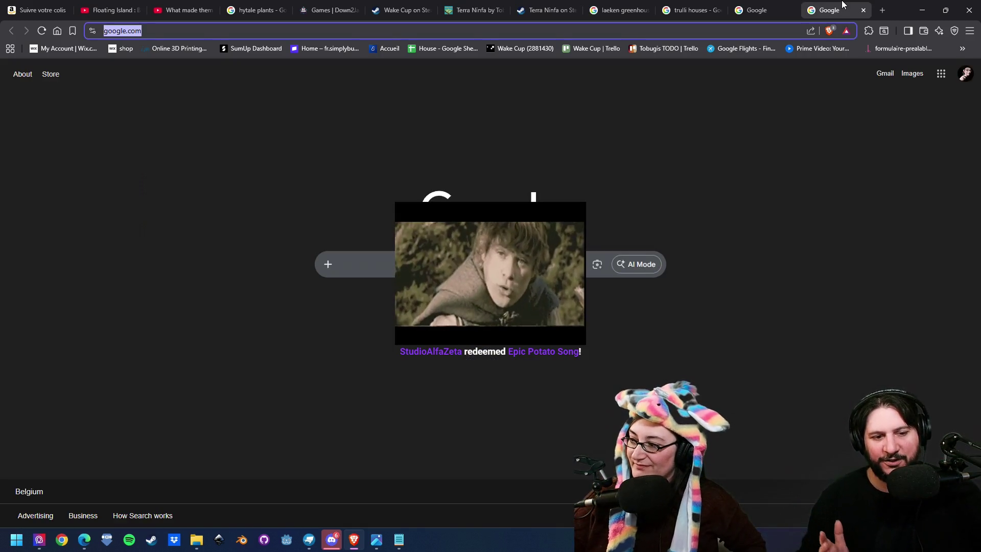
left_click(638, 5)
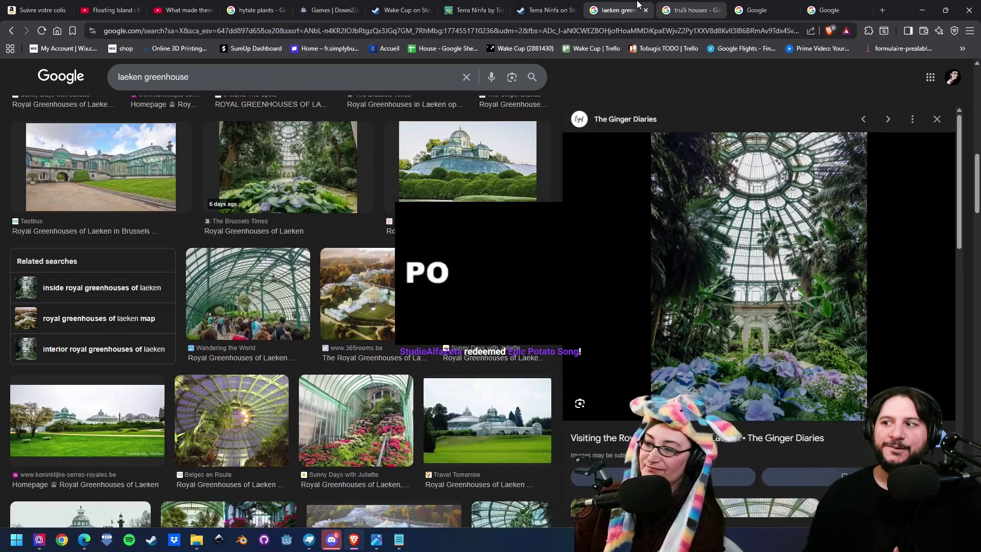
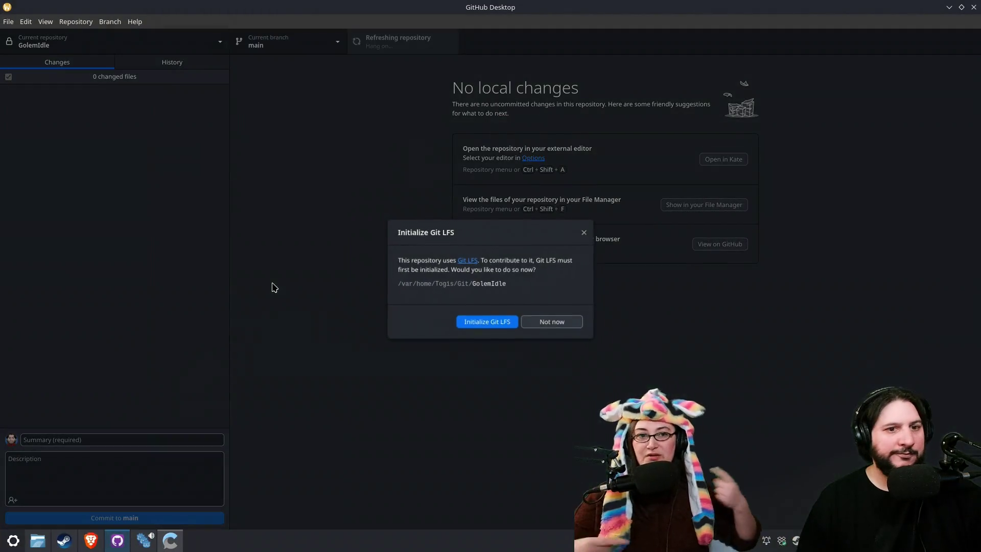
Step: Dismiss GitHub Desktop's Git LFS prompt for GolemIdle and bring up the Godots launcher
left_click(508, 323)
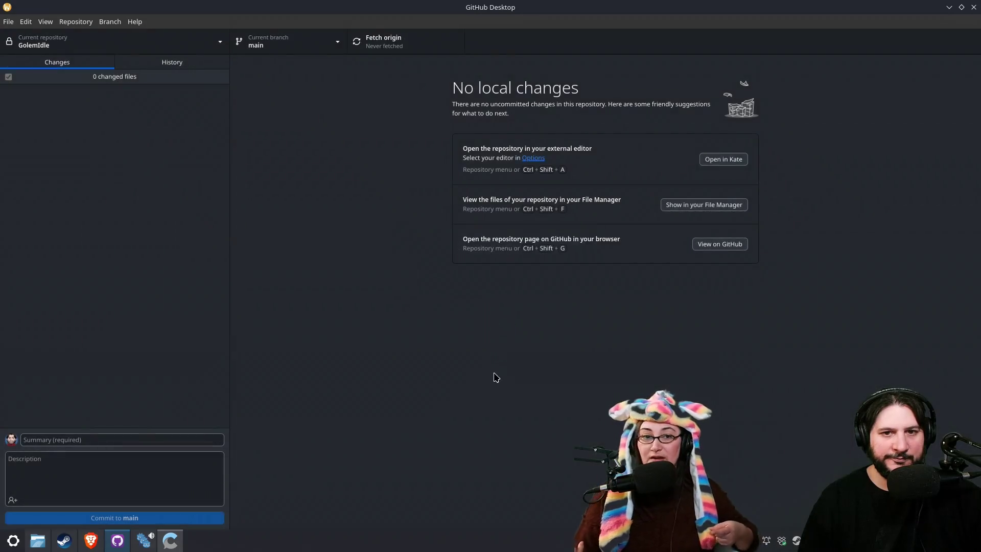
left_click(146, 541)
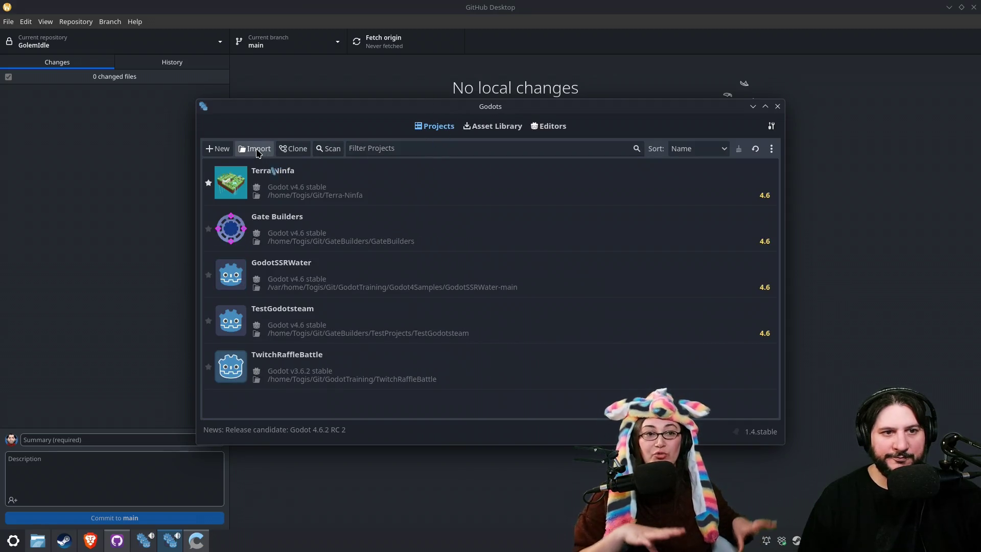
Step: Import project.godot from /home/Togis/Git/GolemIdle/GolemIdle and open it for editing
left_click(258, 150)
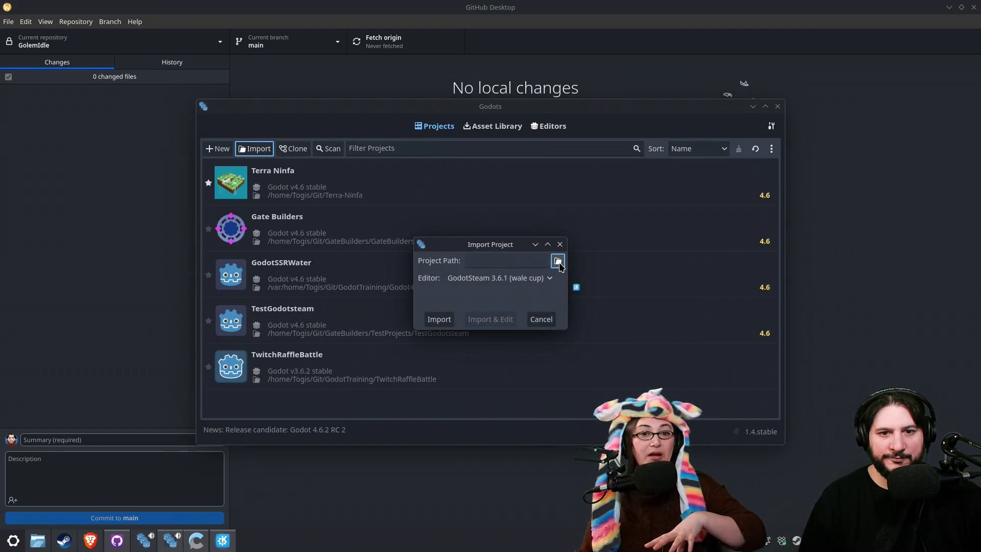
left_click(558, 262)
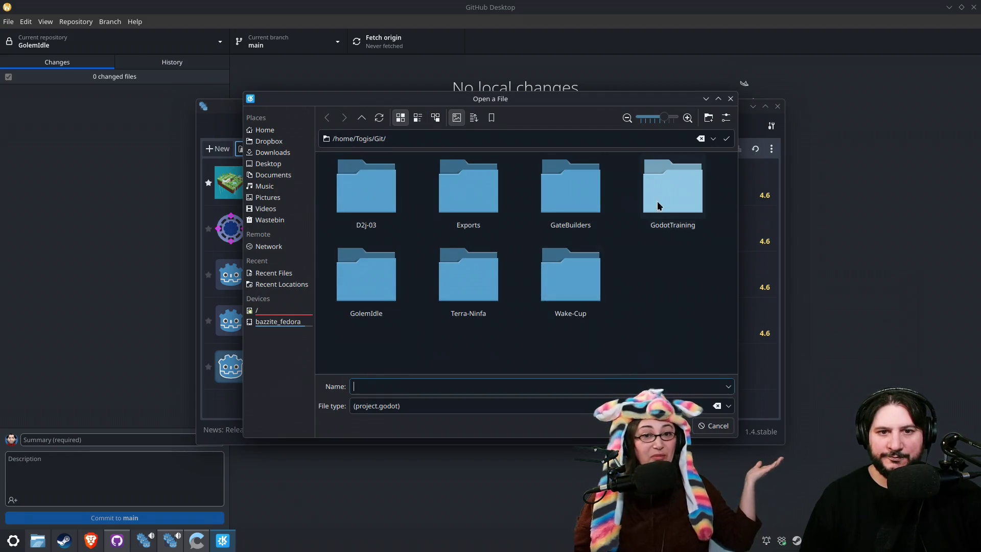
double_click(369, 294)
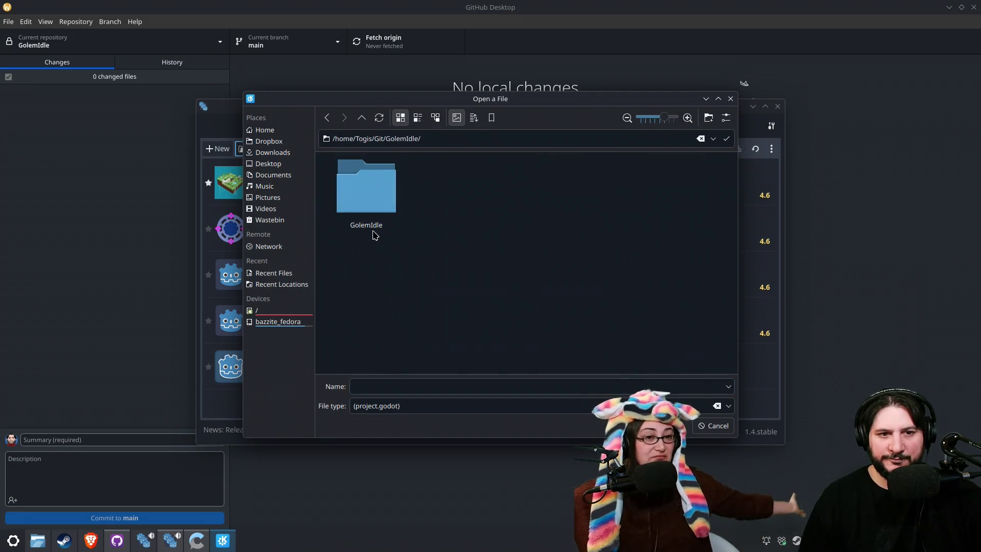
double_click(366, 189)
double_click(467, 350)
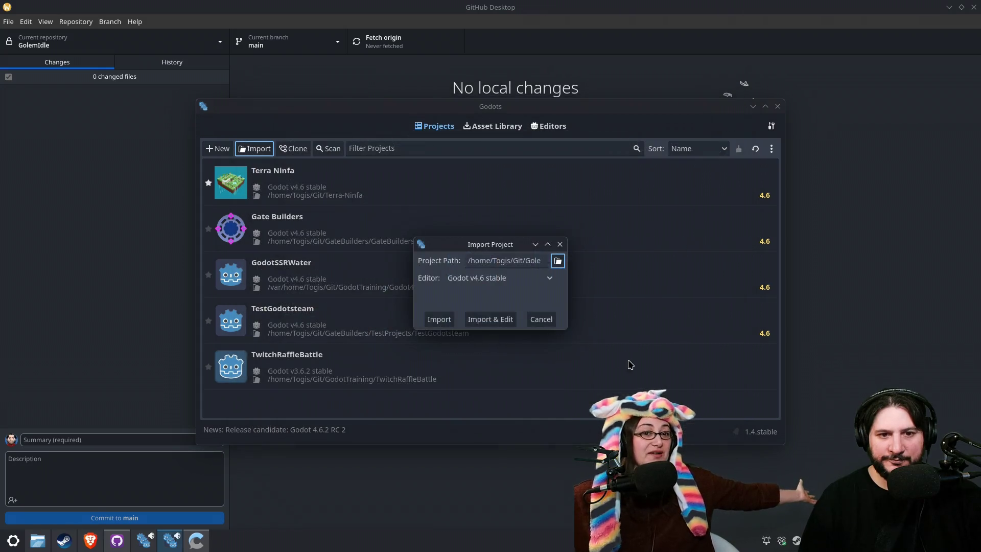
left_click(483, 320)
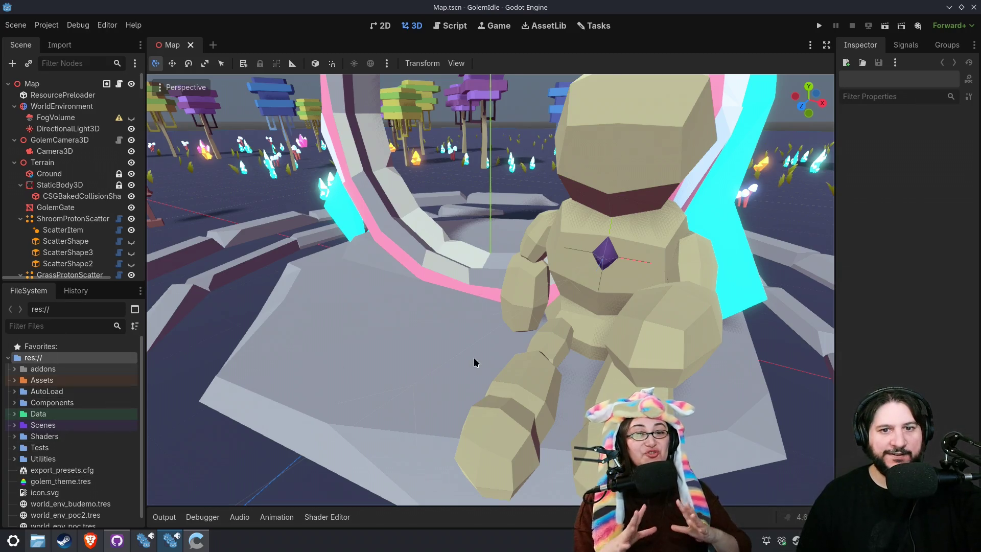
Step: Run the GolemIdle project and pan the game camera around the gate and level
scroll(475, 360, "down", 6)
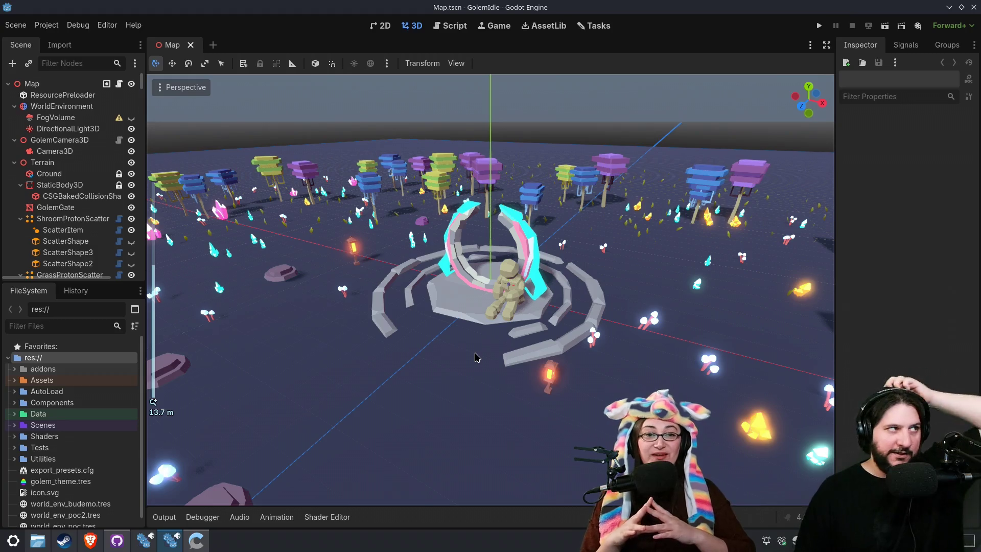
scroll(475, 357, "up", 2)
left_click(820, 25)
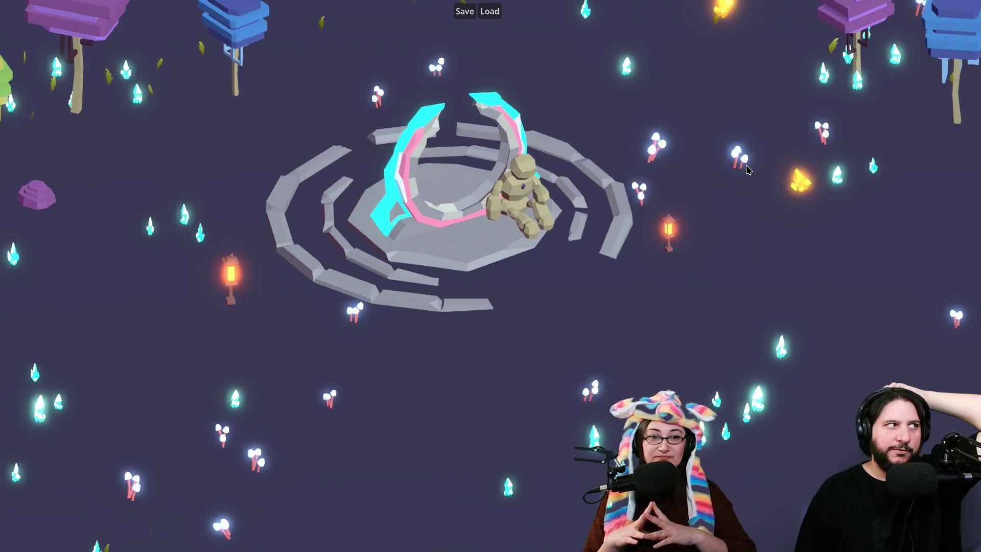
scroll(706, 228, "down", 3)
mouse_move(698, 304)
left_mouse_down()
mouse_move(673, 322)
mouse_move(717, 313)
left_mouse_up()
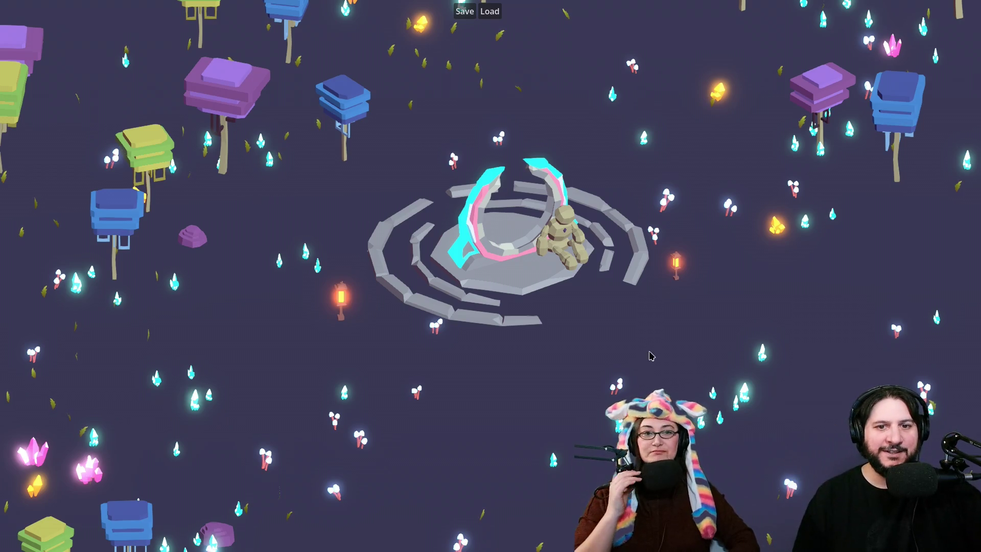
mouse_move(668, 339)
left_mouse_down()
mouse_move(624, 383)
mouse_move(624, 398)
left_mouse_up()
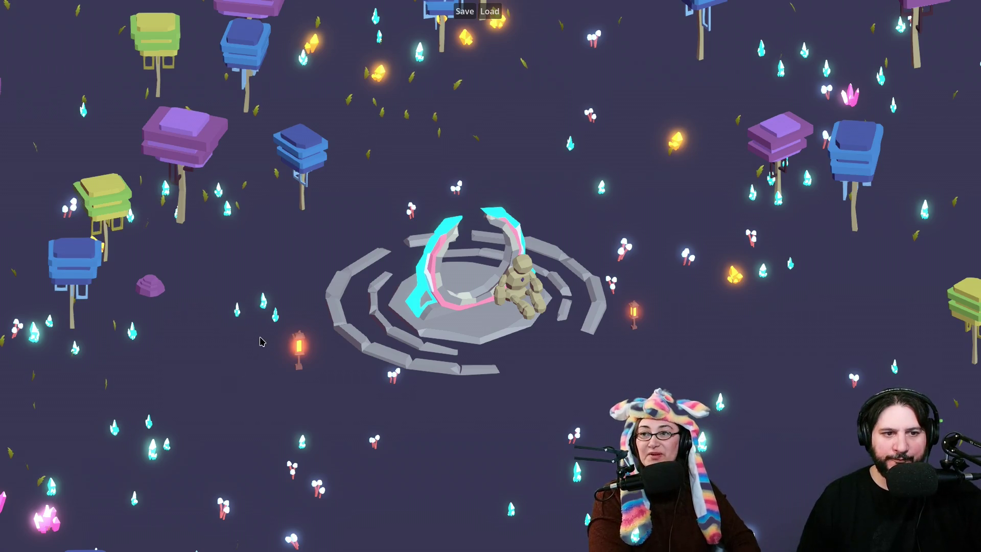
Step: Mine teal and yellow crystals up to 44 teal and 12 yellow, then return to the editor
left_click(281, 320)
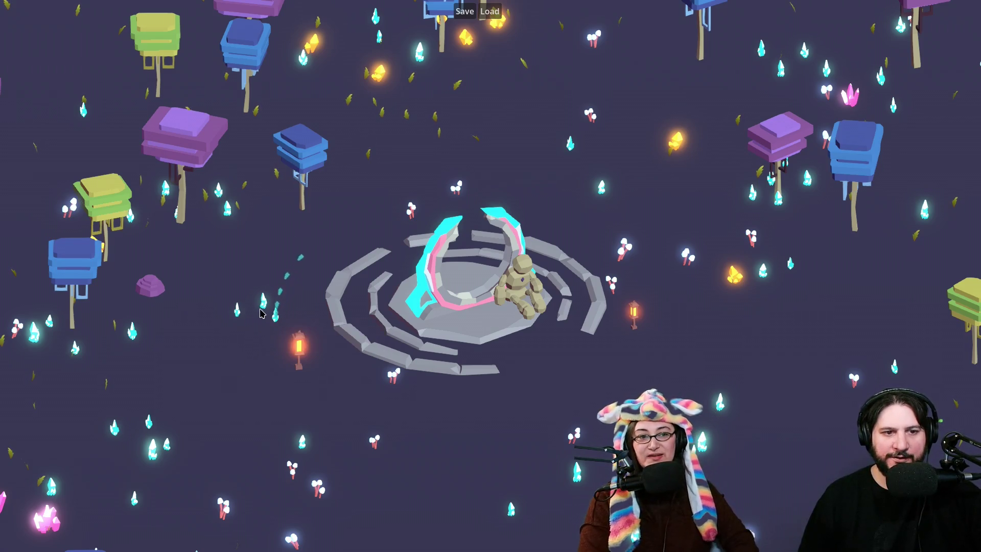
left_click(264, 309)
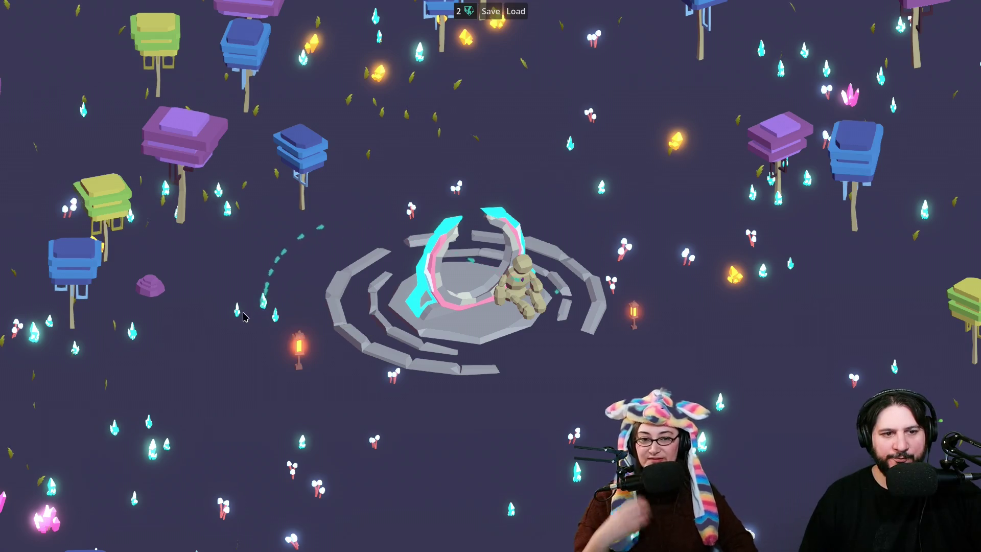
left_click_drag(236, 316, 237, 315)
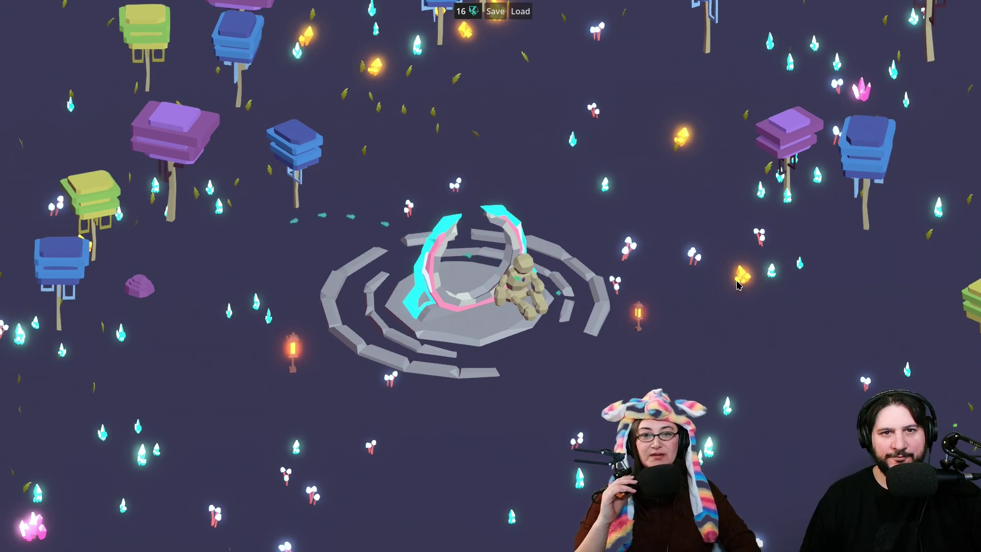
left_click(737, 282)
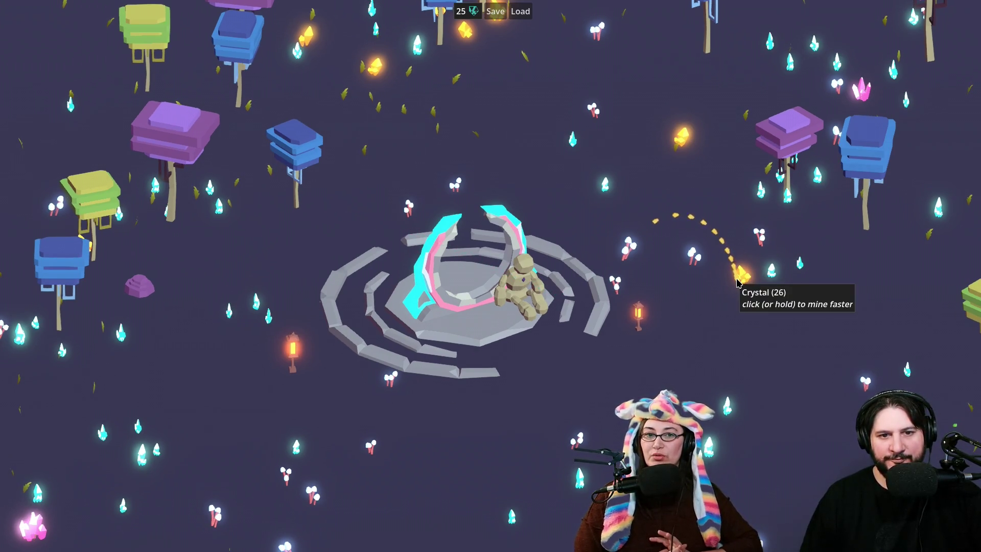
left_click(267, 320)
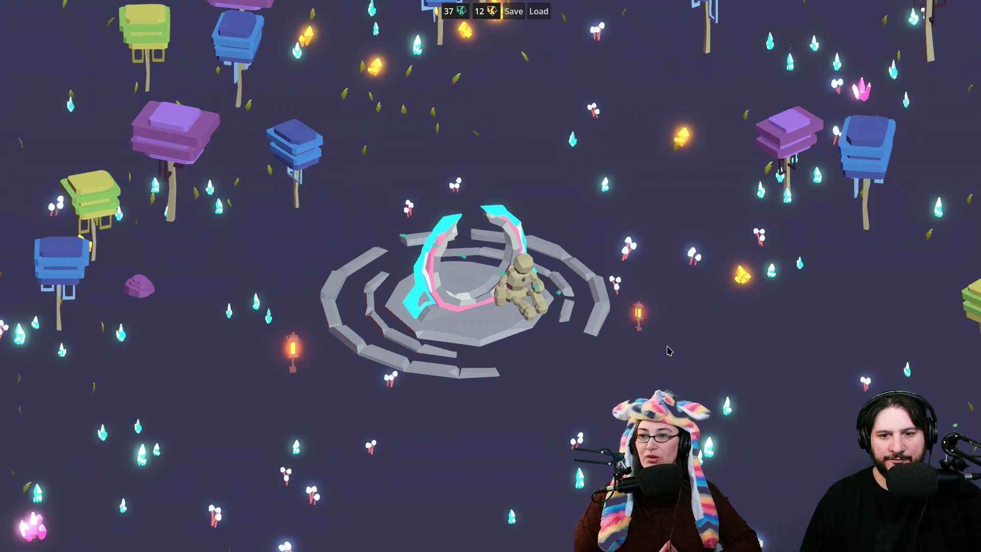
key("s")
key("w")
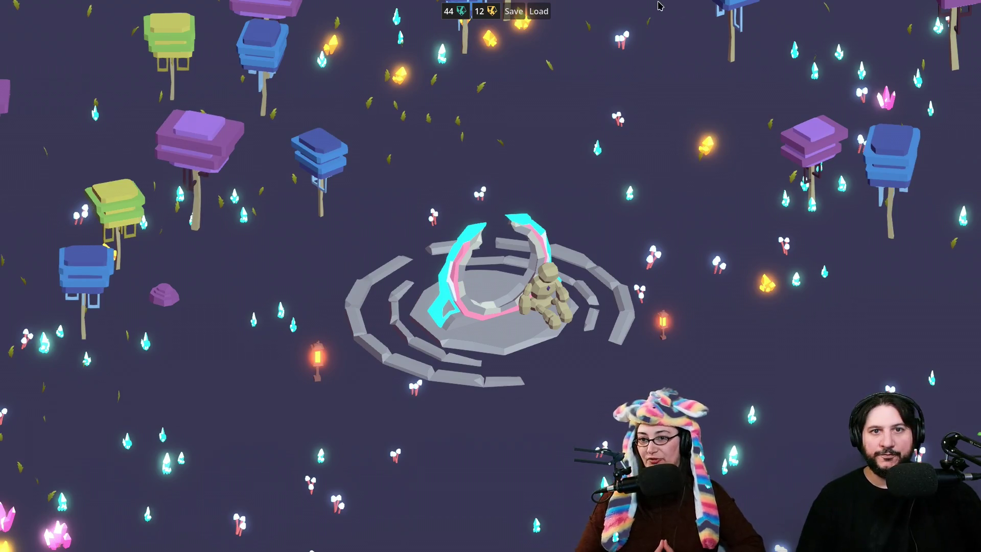
key("alt+Tab")
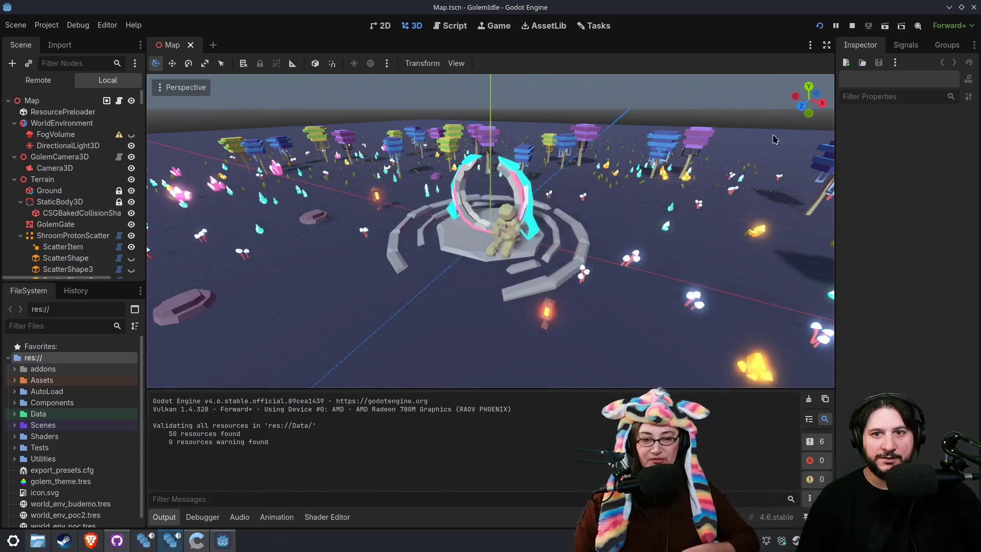
Step: Select BuildingStone4, the stone right of the gate, and run the project again
scroll(414, 240, "down", 3)
left_click_drag(414, 241, 587, 276)
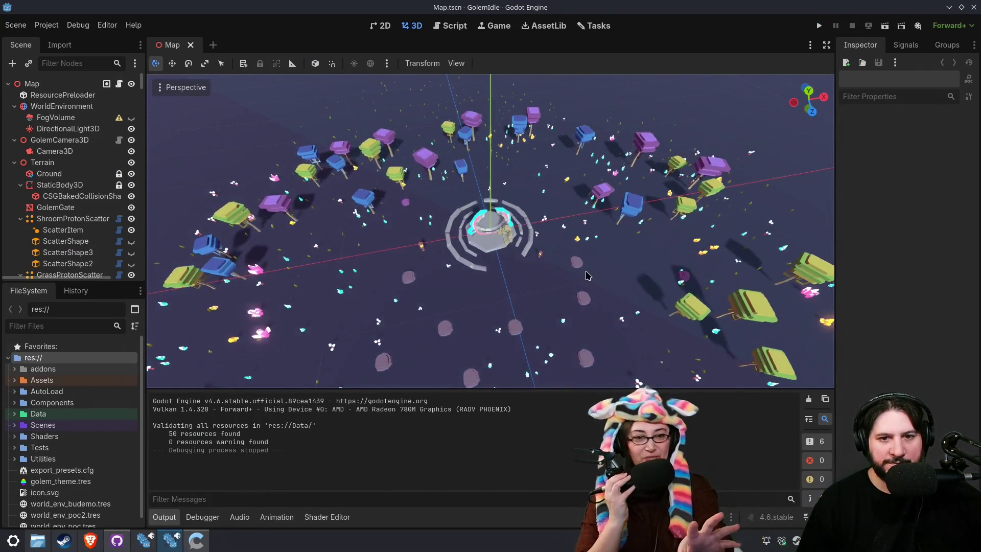
left_click(579, 272)
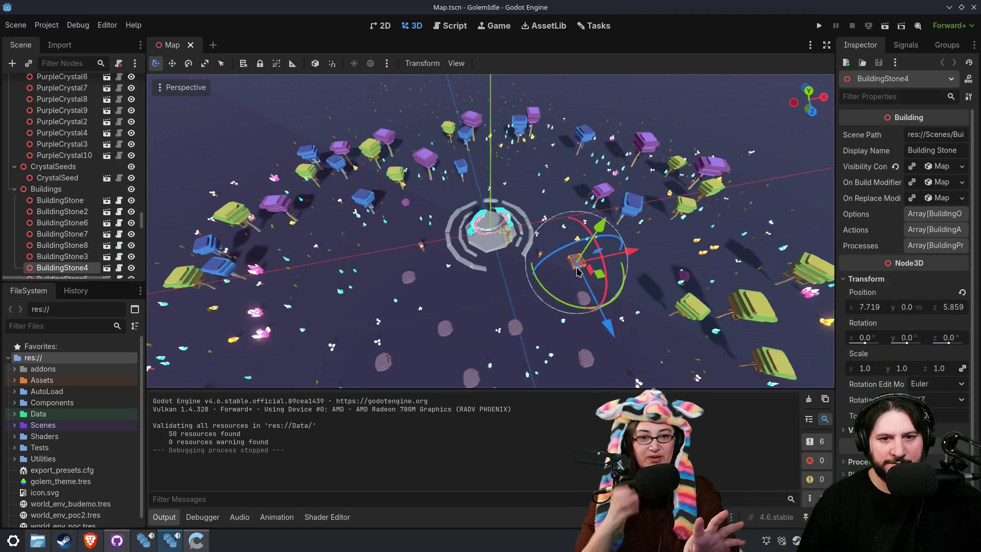
scroll(444, 310, "up", 3)
scroll(99, 236, "down", 5)
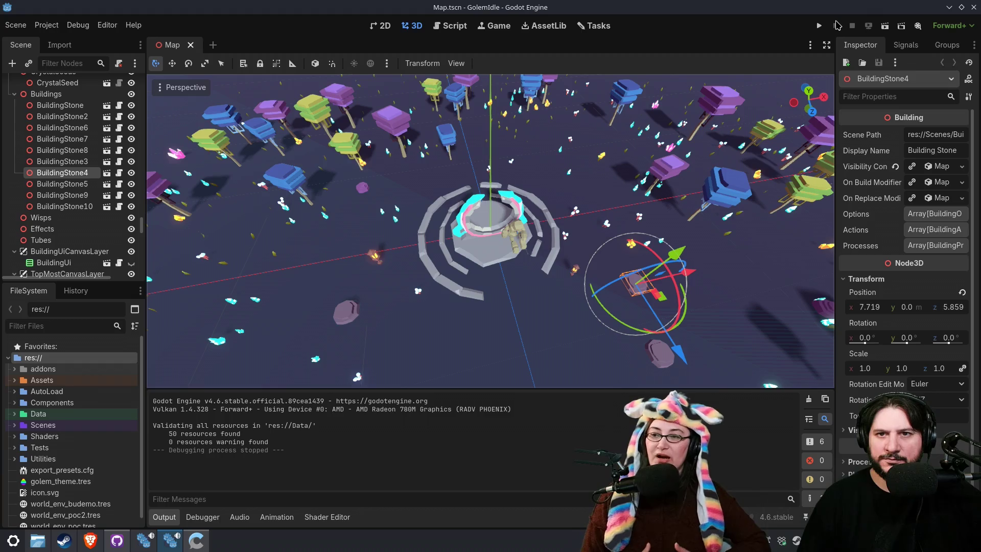
left_click(818, 29)
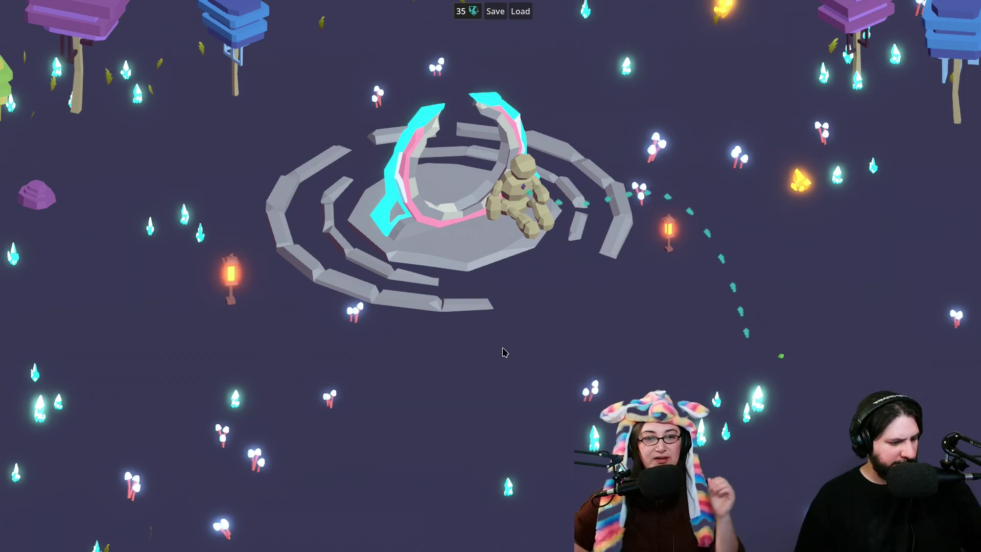
key("alt+Tab")
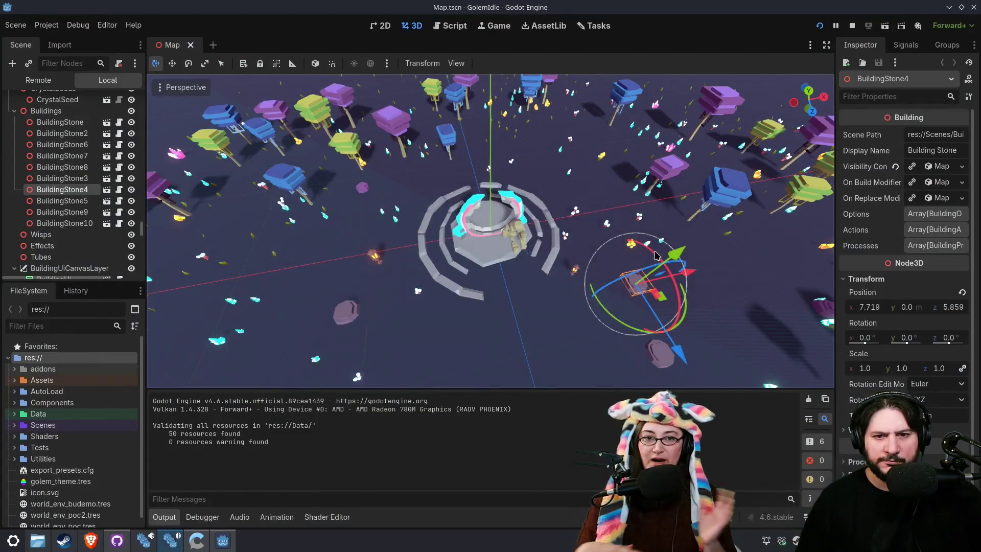
Step: Open BuildingStone4's script and show BuildingStone's expanded Visibility Condition in a wider Inspector
left_click(119, 190)
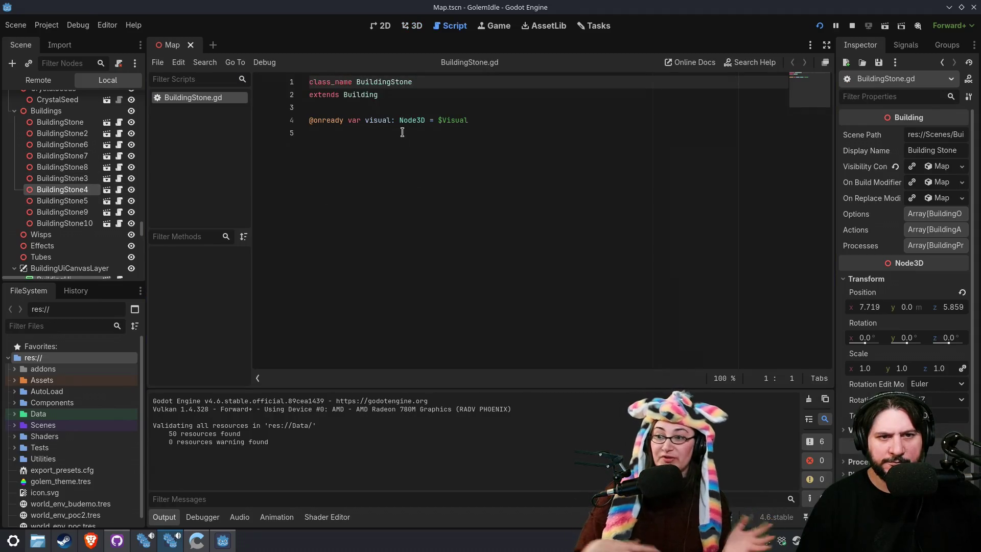
left_click(60, 120)
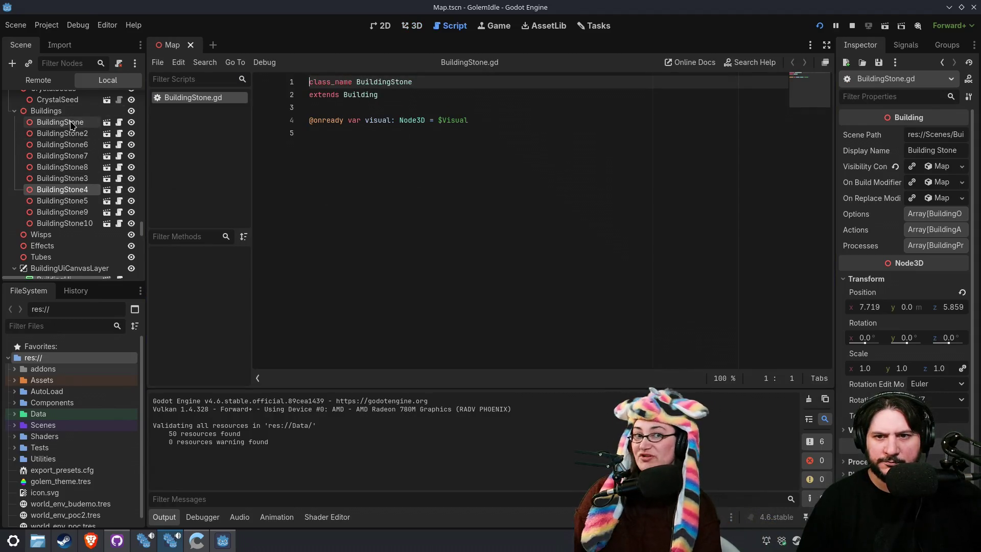
left_click(927, 167)
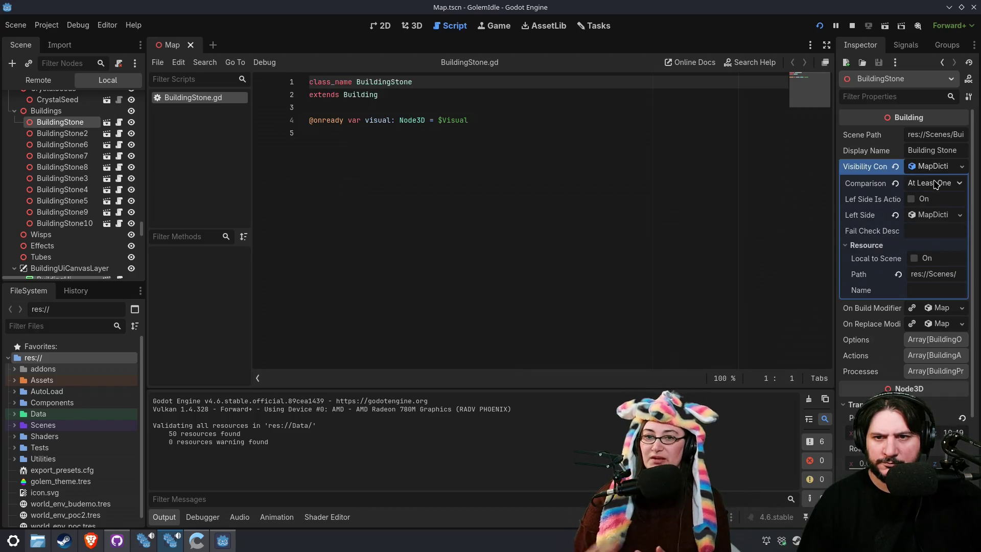
left_click_drag(837, 223, 789, 223)
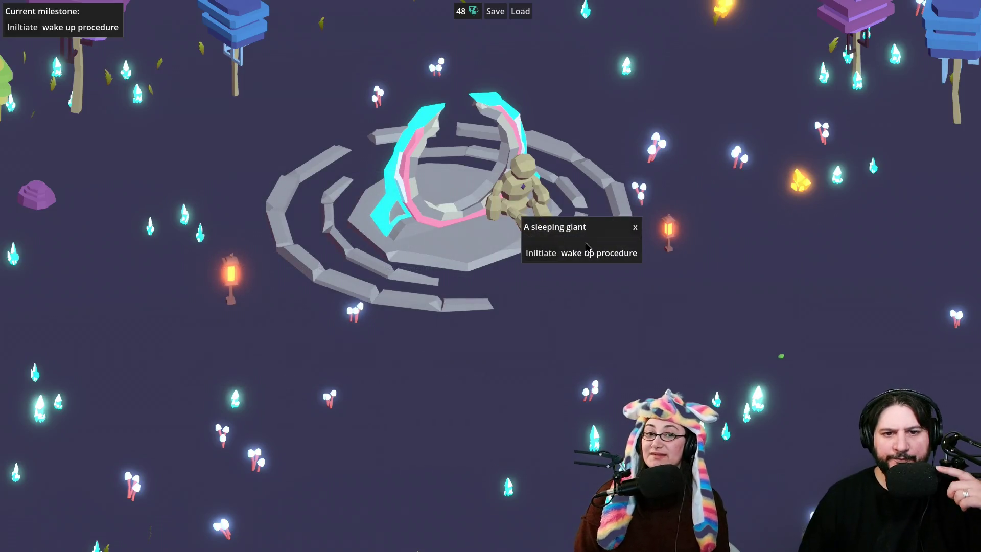
Step: Initiate the giant's wake up procedure and build a Miners Workshop on the rock
mouse_move(586, 254)
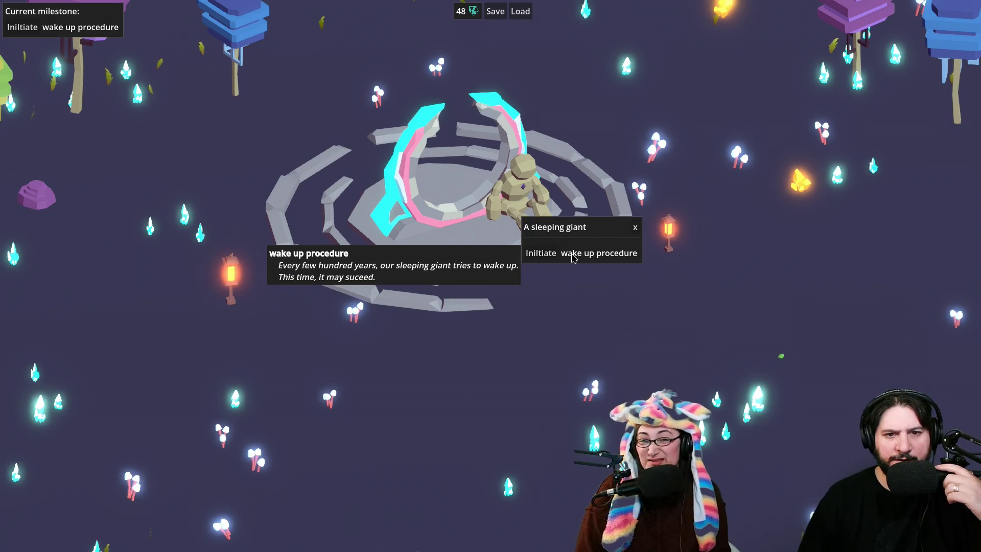
left_click(543, 254)
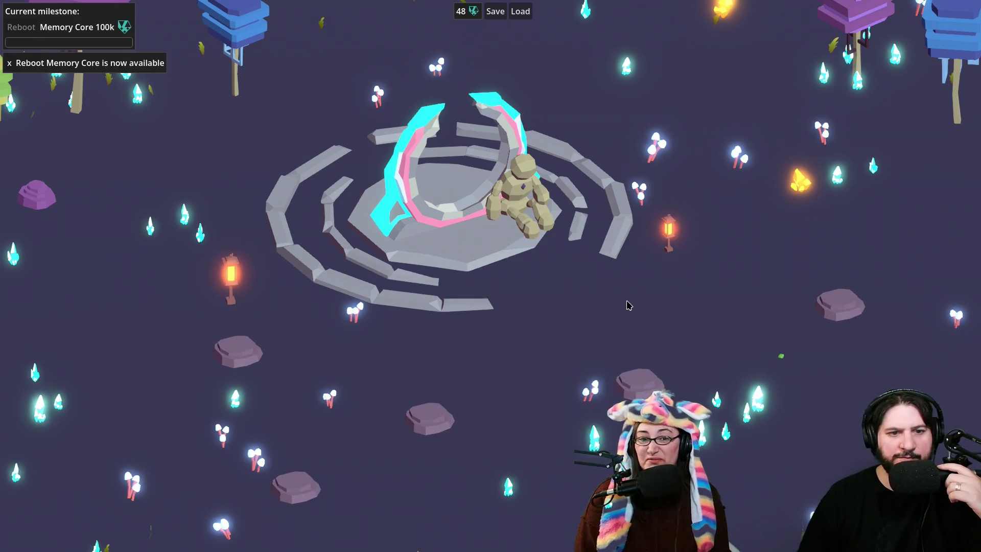
left_click(844, 314)
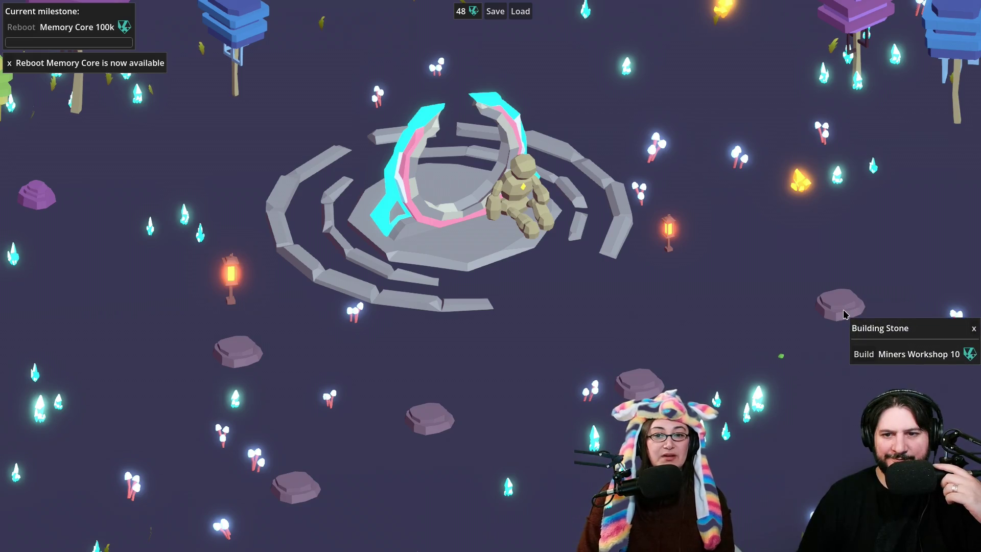
left_click(899, 354)
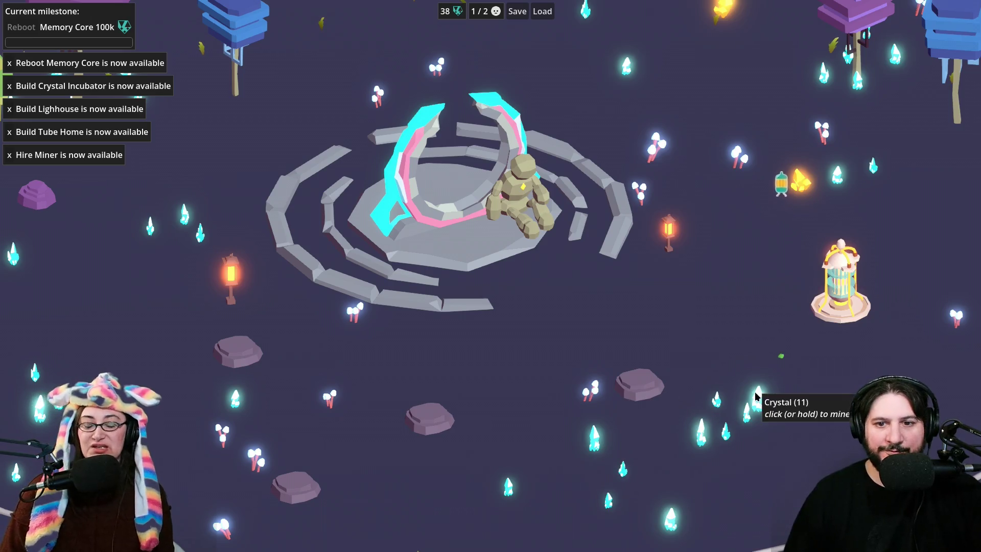
Step: Mine out the nearly empty crystal and pan the camera across the level
left_click(757, 398)
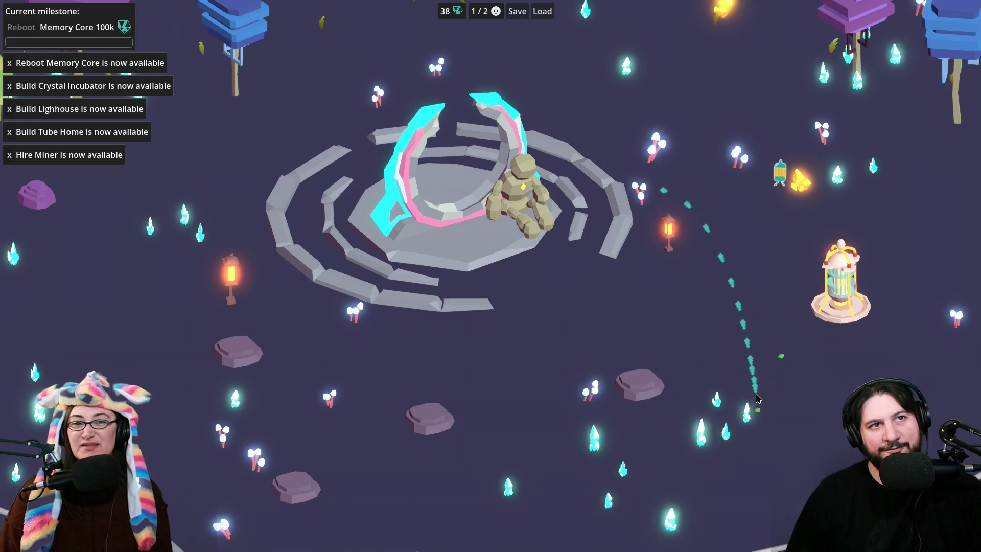
key("d")
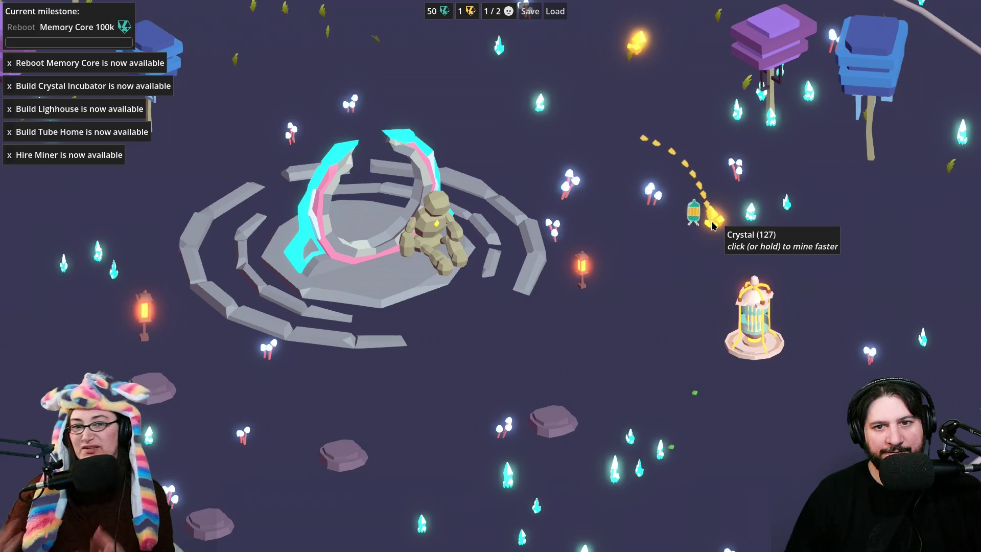
key("a")
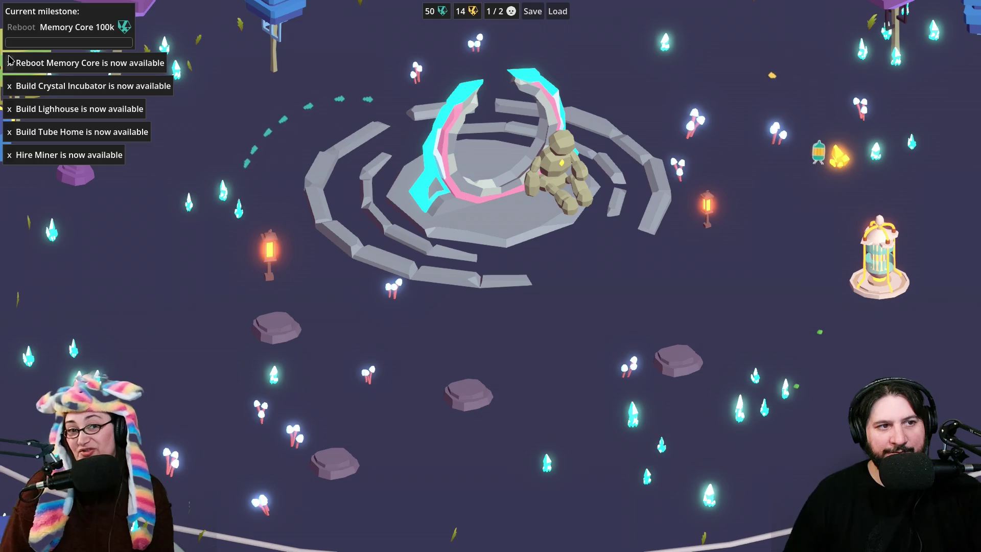
Step: Dismiss the four milestone notifications and mine the crystal near the lower-left stone
left_click(10, 62)
left_click(9, 64)
left_click(11, 65)
left_click(11, 66)
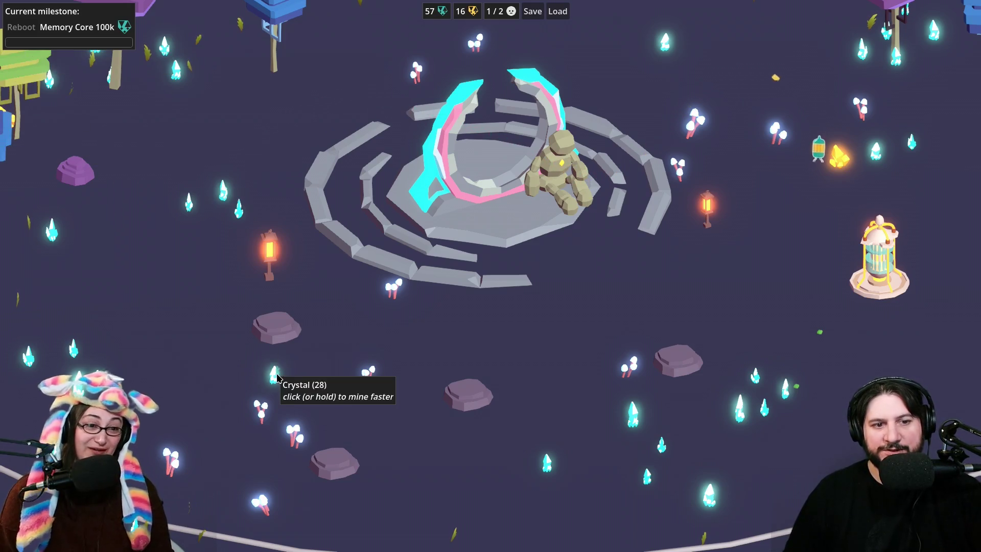
left_click(276, 377)
left_click(277, 378)
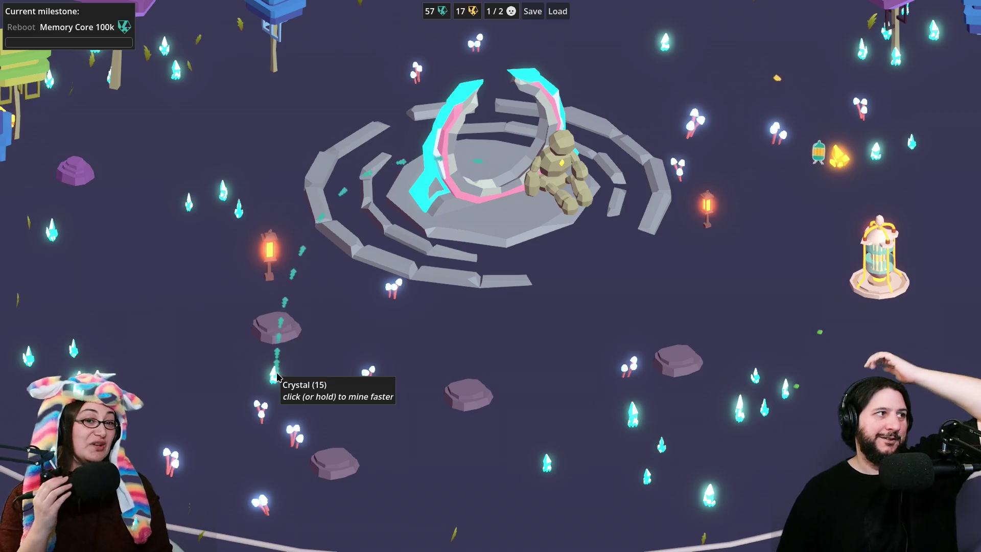
key("w")
key("d")
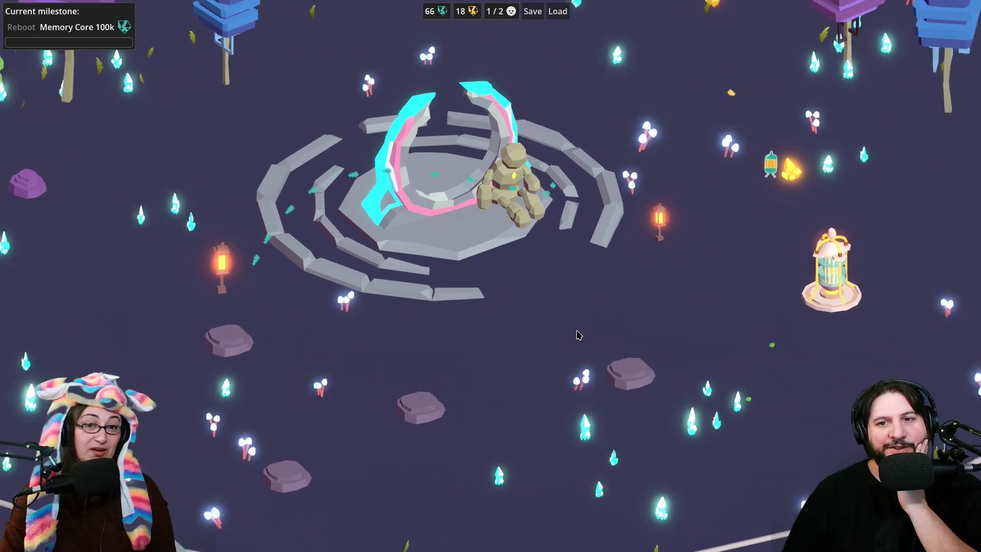
Step: Build a Tube Home on the empty stone and hire two miners at the Miners Workshop
left_click(202, 353)
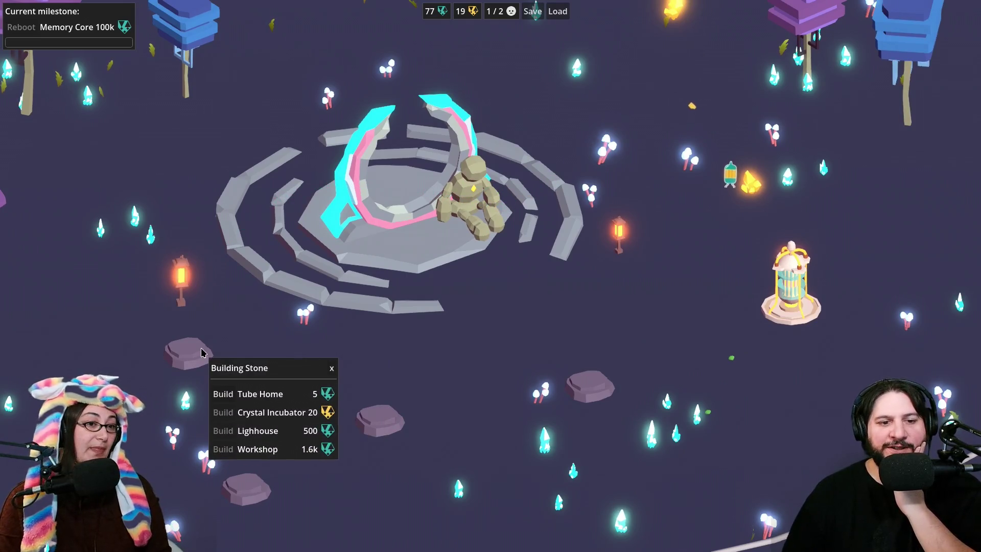
left_click(223, 394)
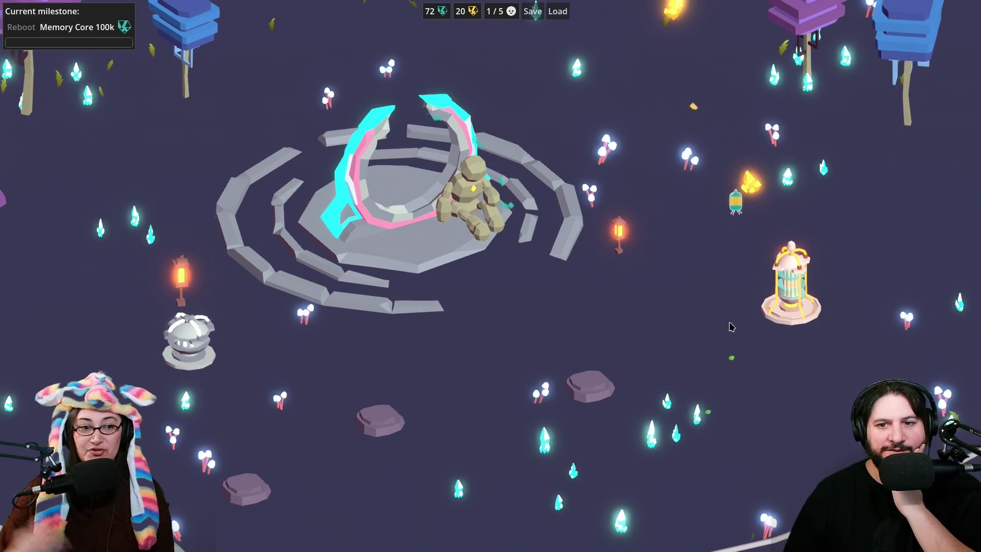
left_click(800, 308)
left_click(813, 351)
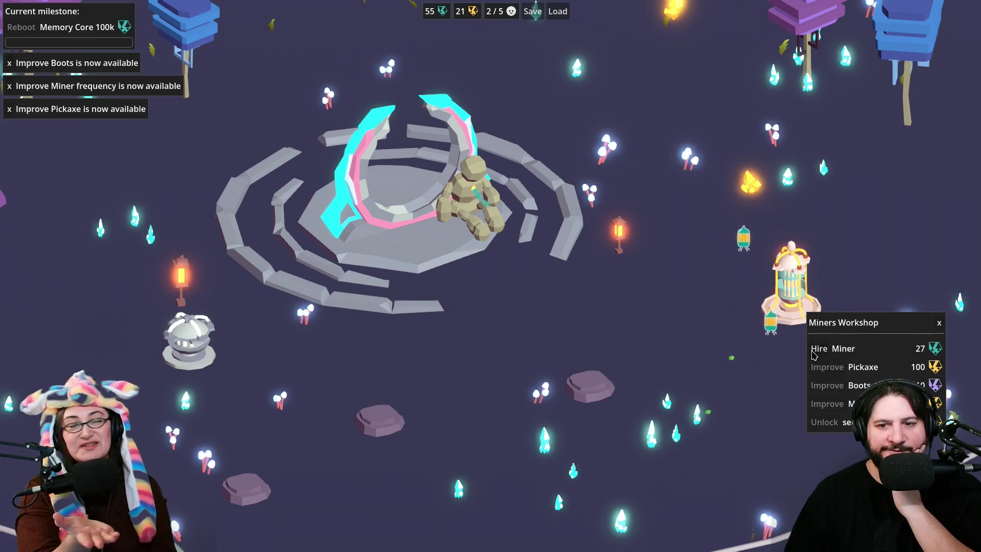
left_click(815, 352)
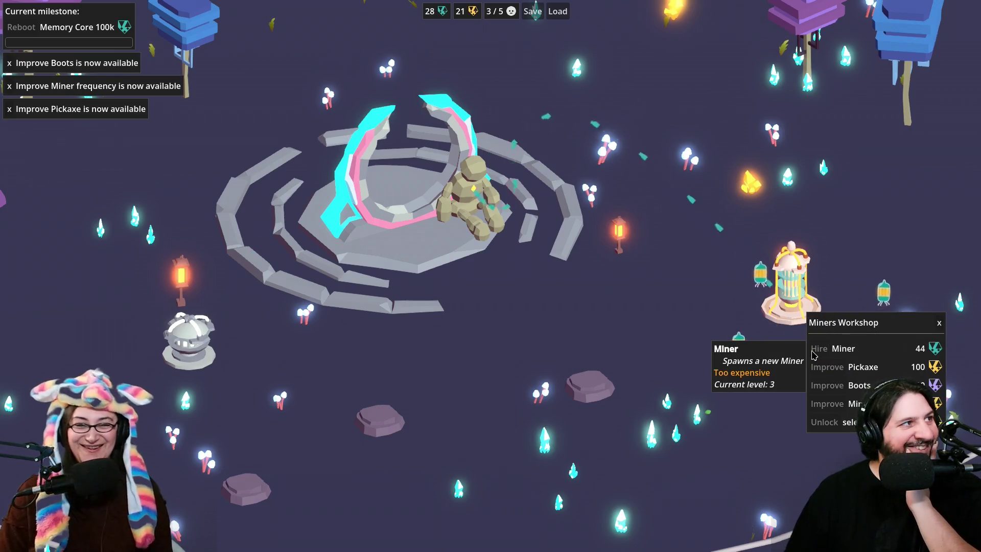
left_click(735, 417)
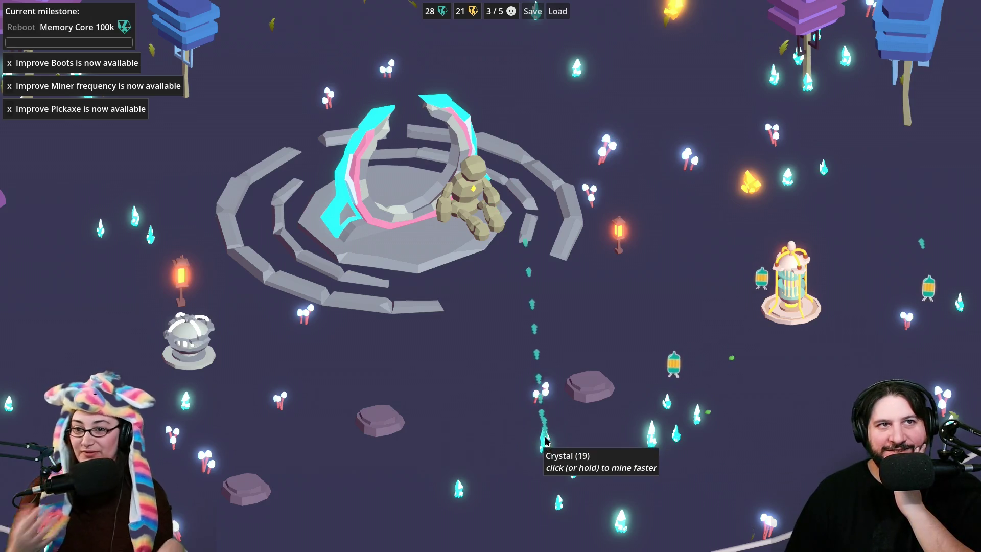
Step: Mine out the crystal below the portal and view the Tube Home's Home upgrade priced 108
left_click_drag(546, 440, 546, 440)
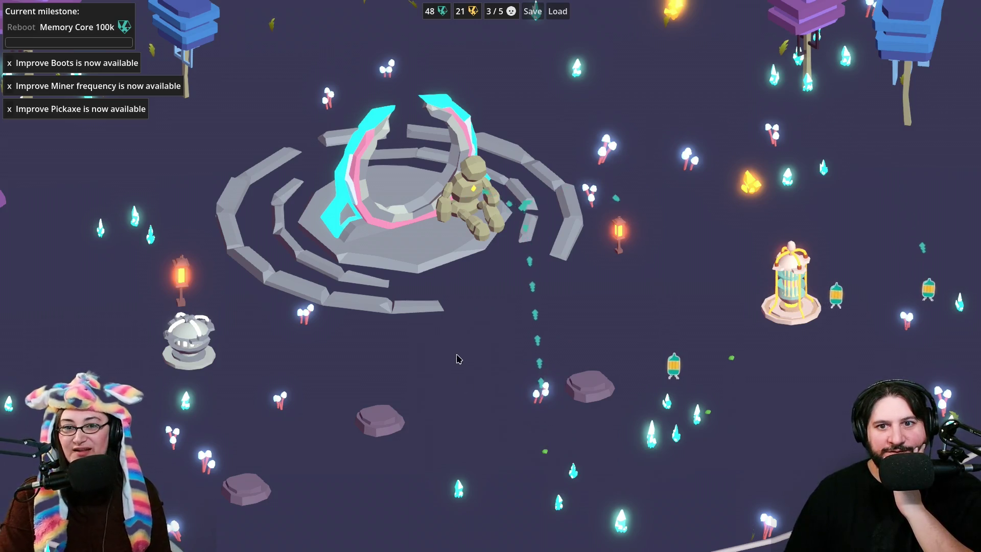
left_click_drag(467, 354, 444, 362)
scroll(595, 353, "up", 2)
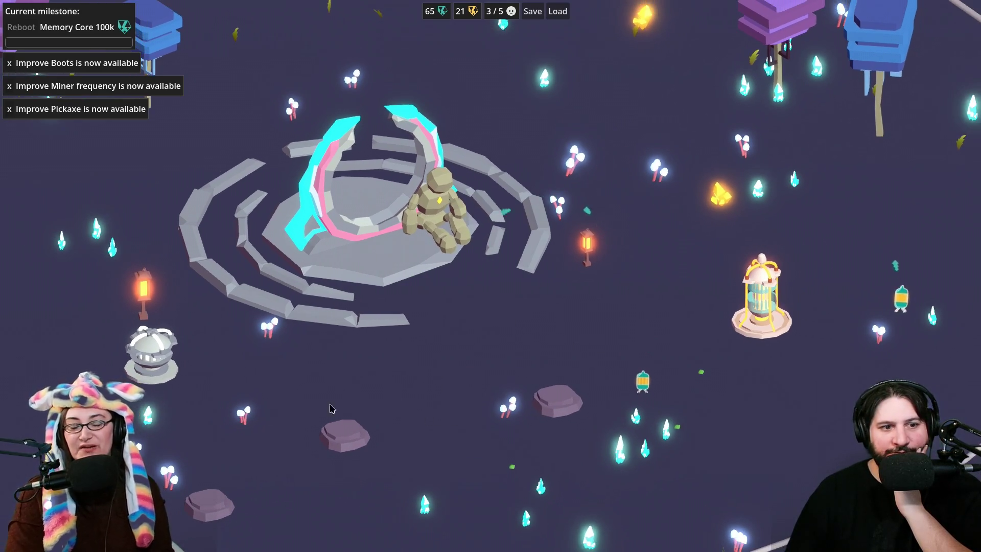
left_click(154, 365)
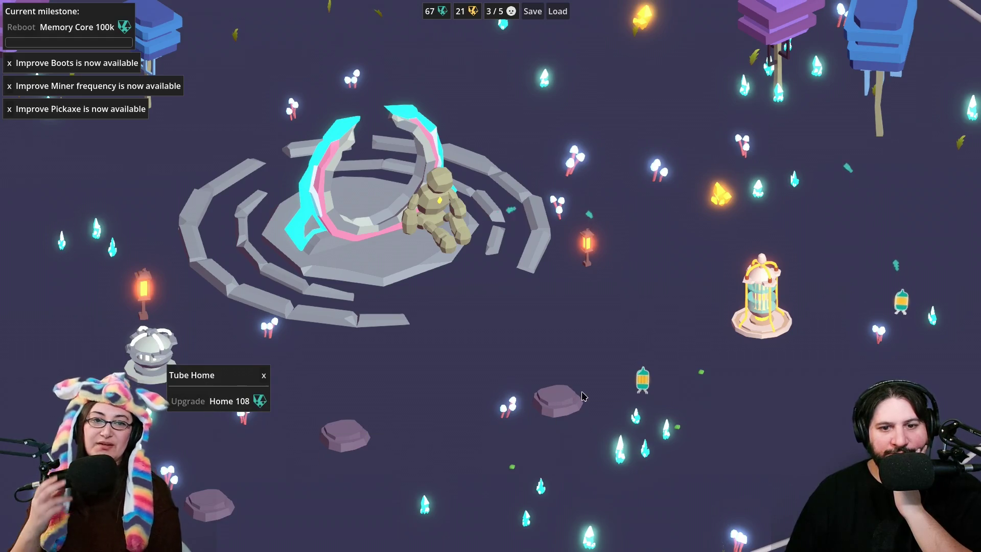
Step: Build a Crystal Incubator on the stone below the portal and mine the crystal beside it
left_click(556, 401)
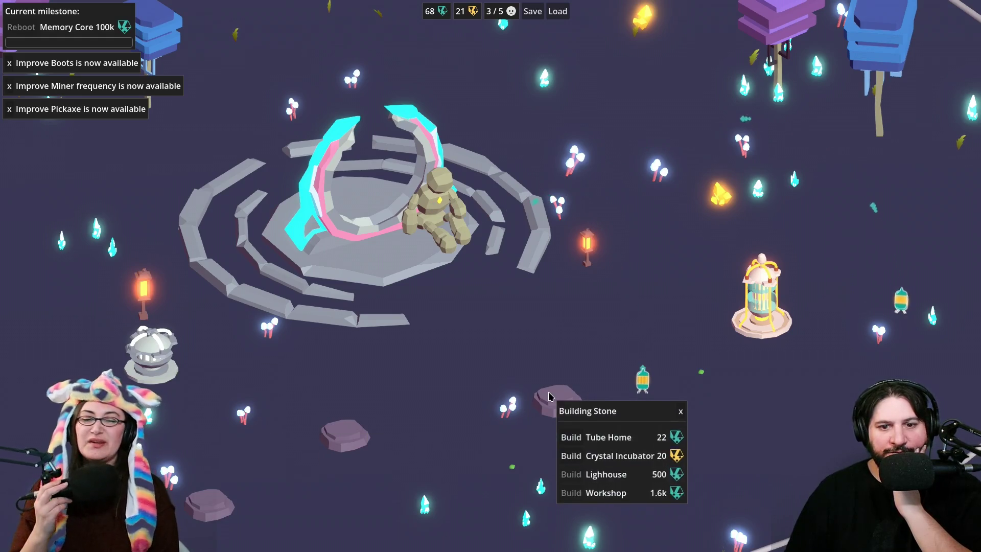
left_click(568, 455)
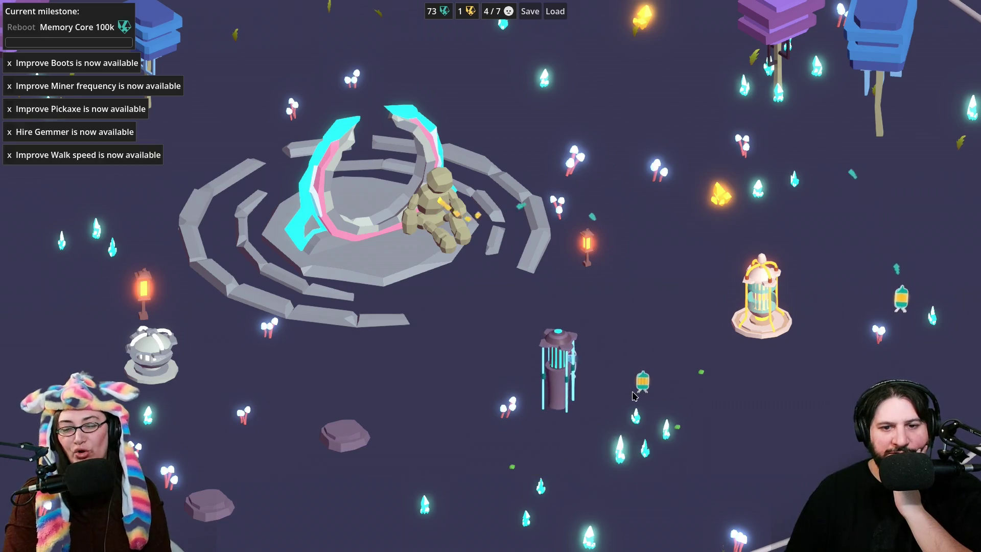
left_click(620, 457)
left_click(620, 455)
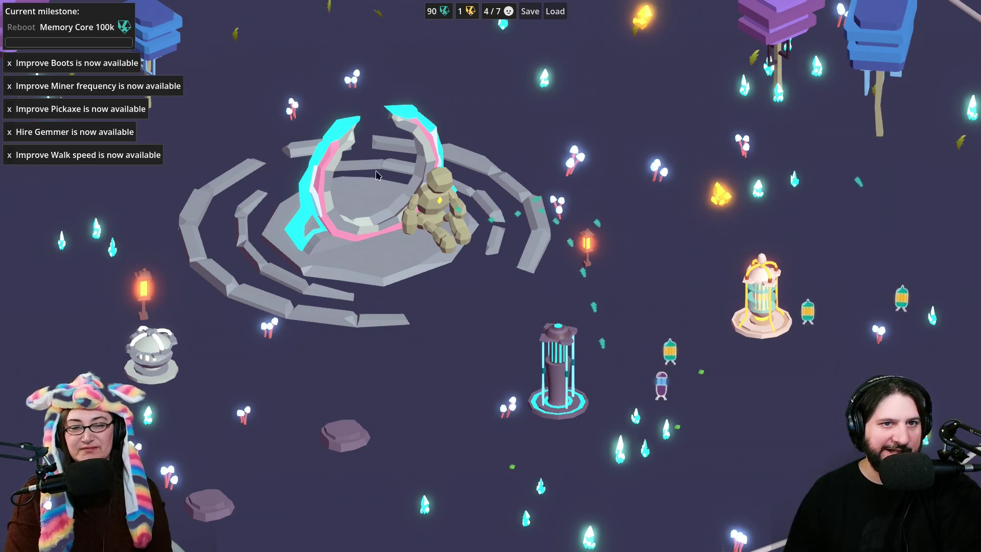
Step: Mine out the yellow crystal at the top of the view
left_click(647, 17)
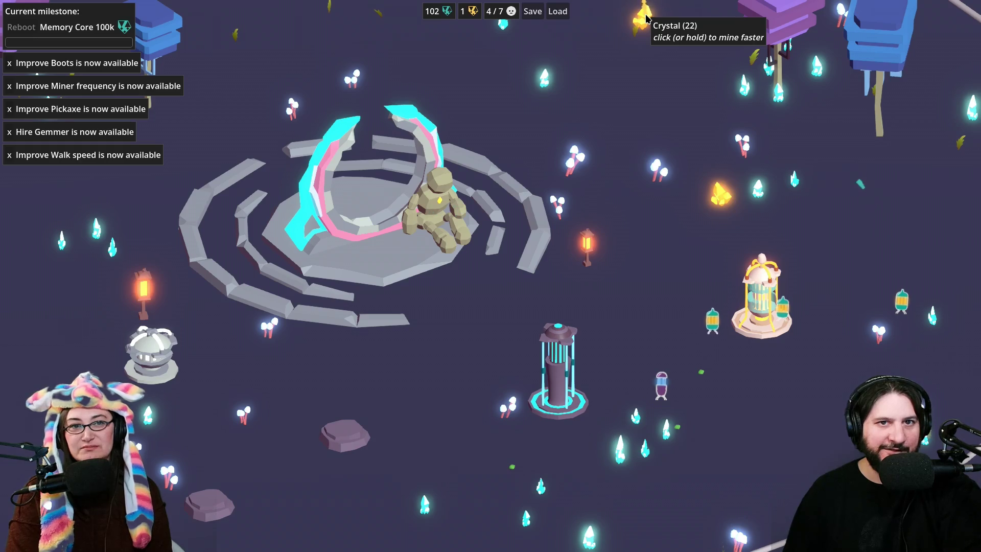
left_click(646, 18)
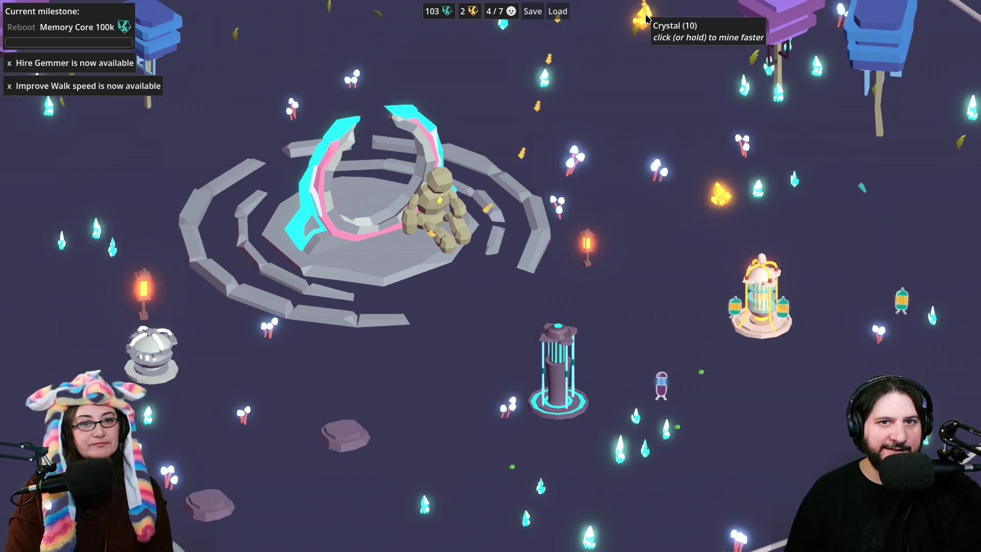
left_click(646, 17)
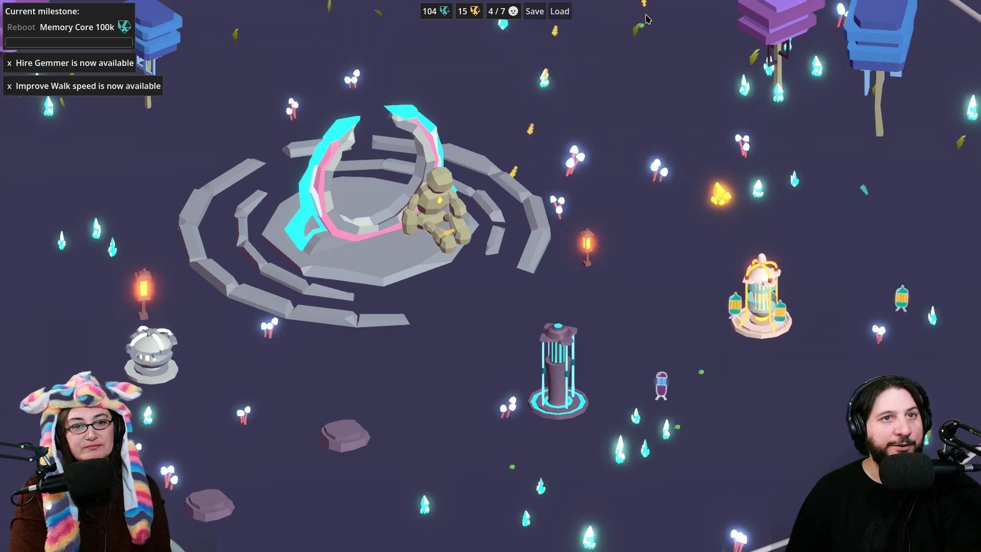
scroll(882, 193, "down", 3)
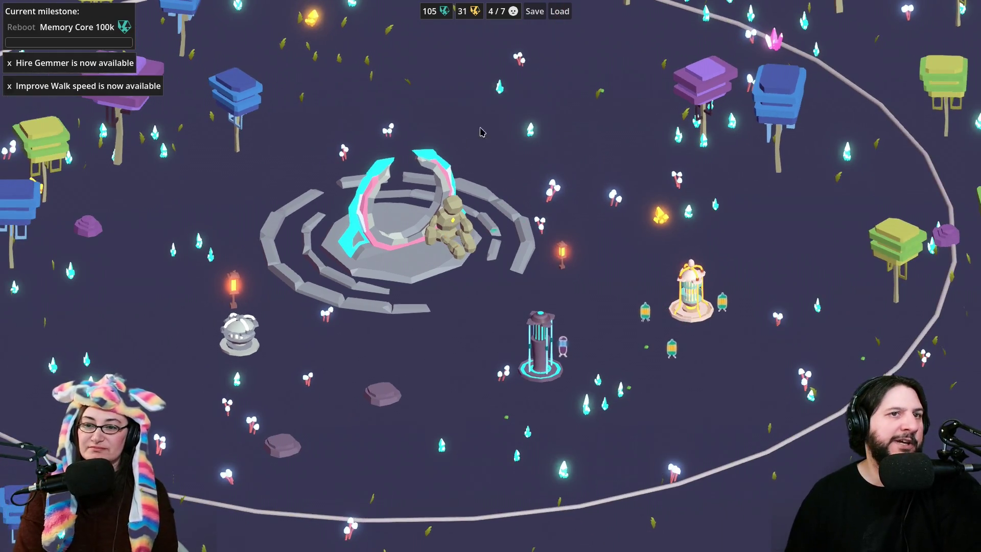
Step: Pan to the portal and repeatedly mine the yellow crystal to its right
key("w")
key("a")
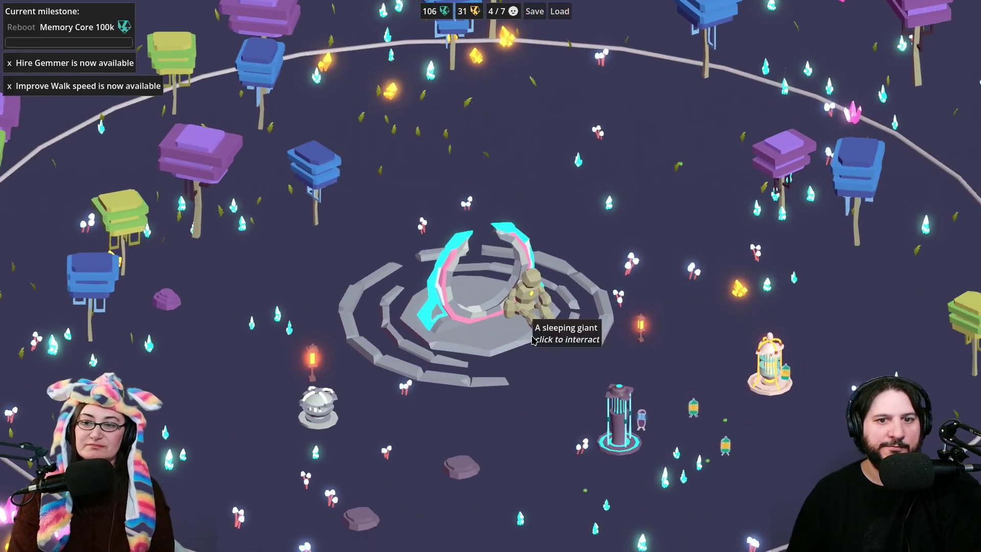
scroll(532, 339, "up", 3)
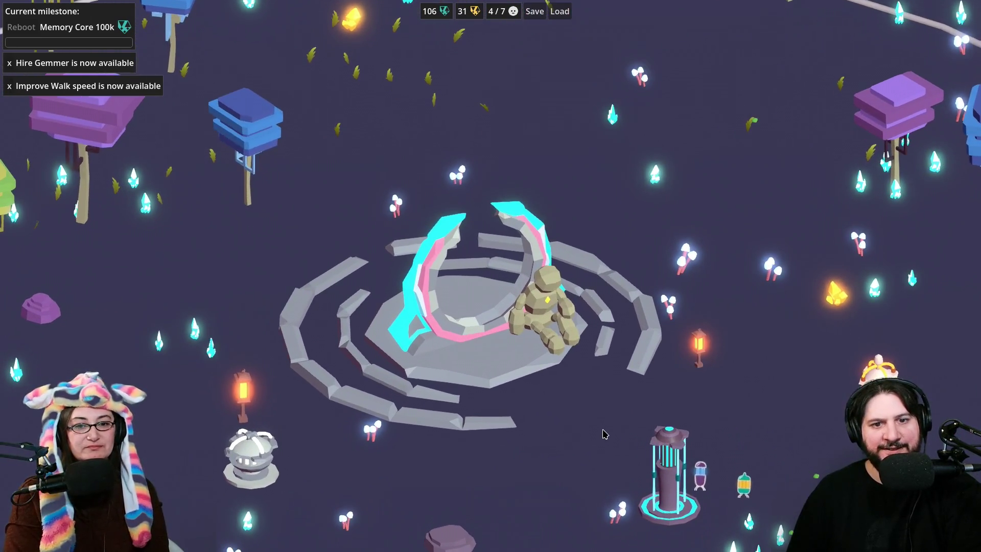
key("s")
key("d")
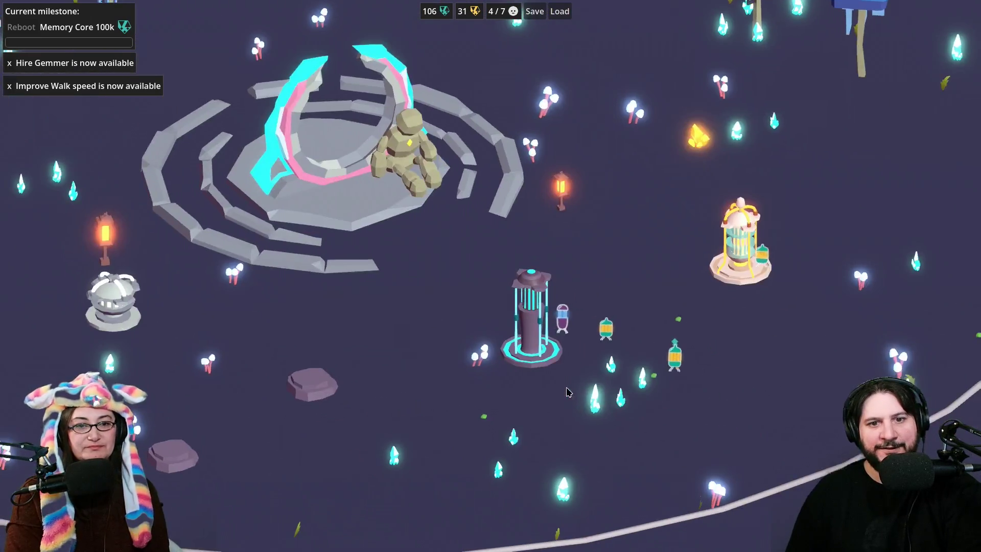
key("w")
key("a")
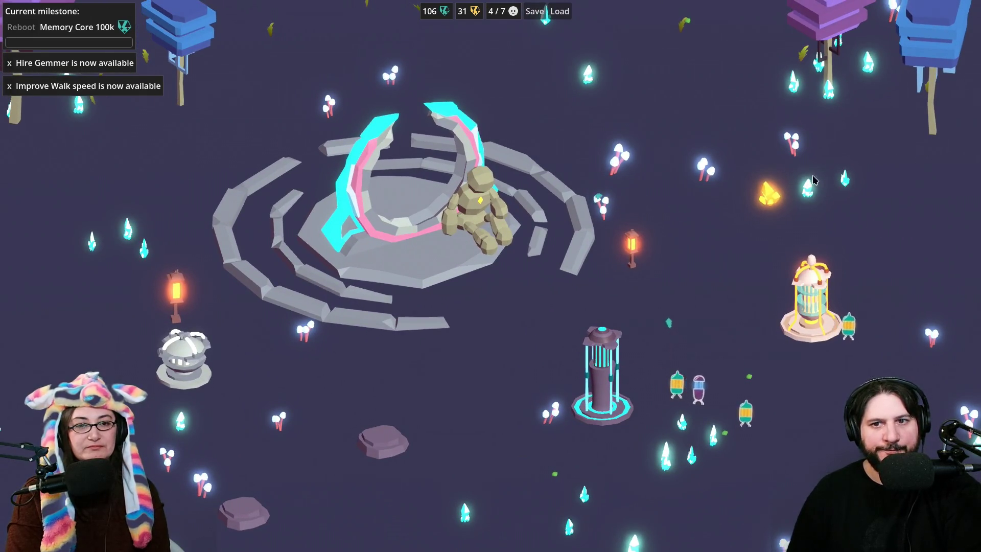
left_click(776, 200)
left_click(777, 199)
left_click(777, 198)
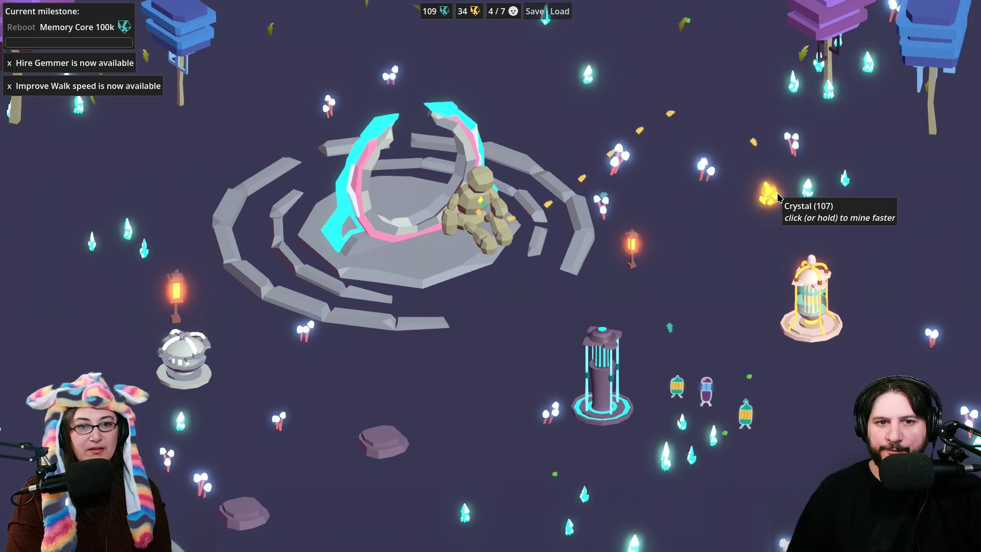
left_click(777, 198)
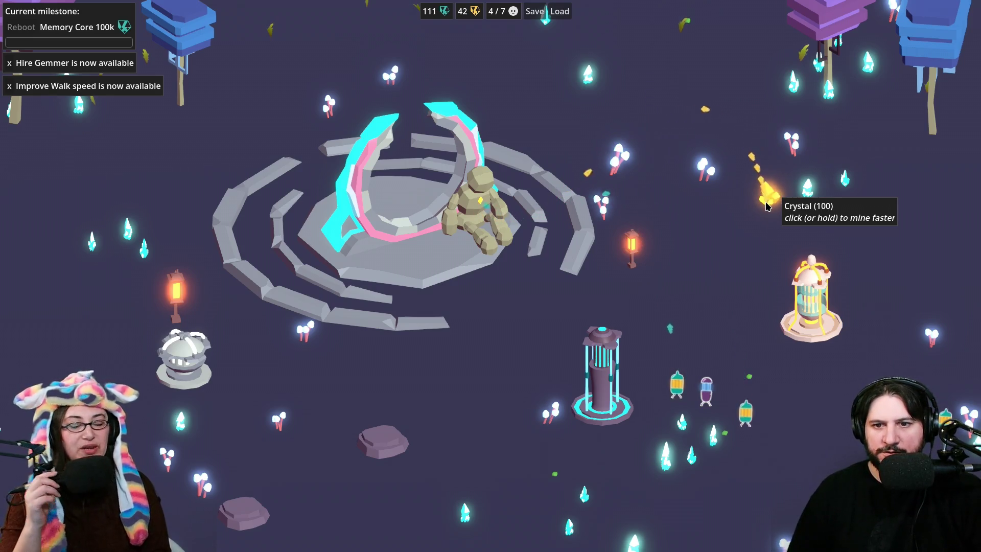
left_click(767, 206)
Step: Hire another miner at the Miners Workshop, reaching population 5/7, and check the Crystal Incubator
left_click(812, 302)
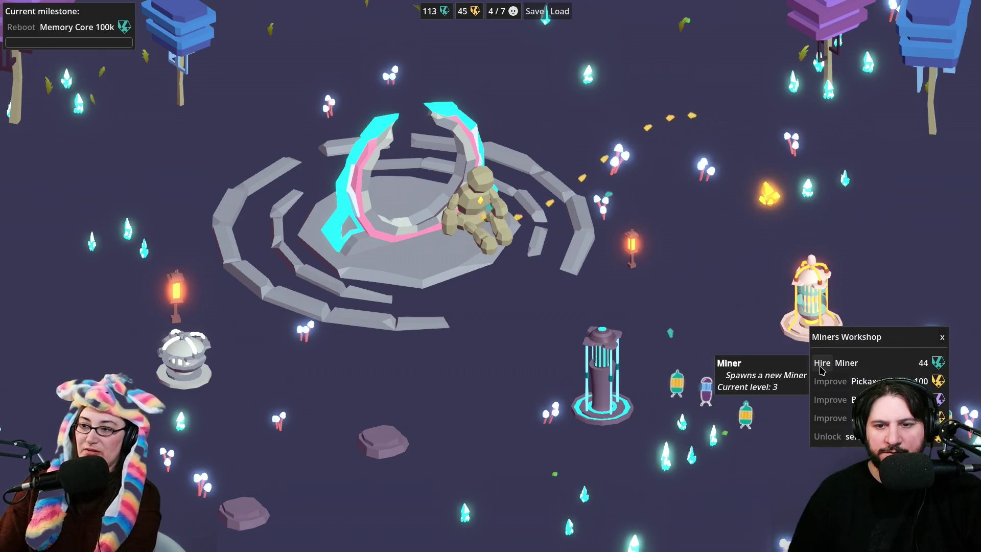
left_click(822, 368)
left_click(600, 384)
left_click(526, 391)
key("s")
key("w")
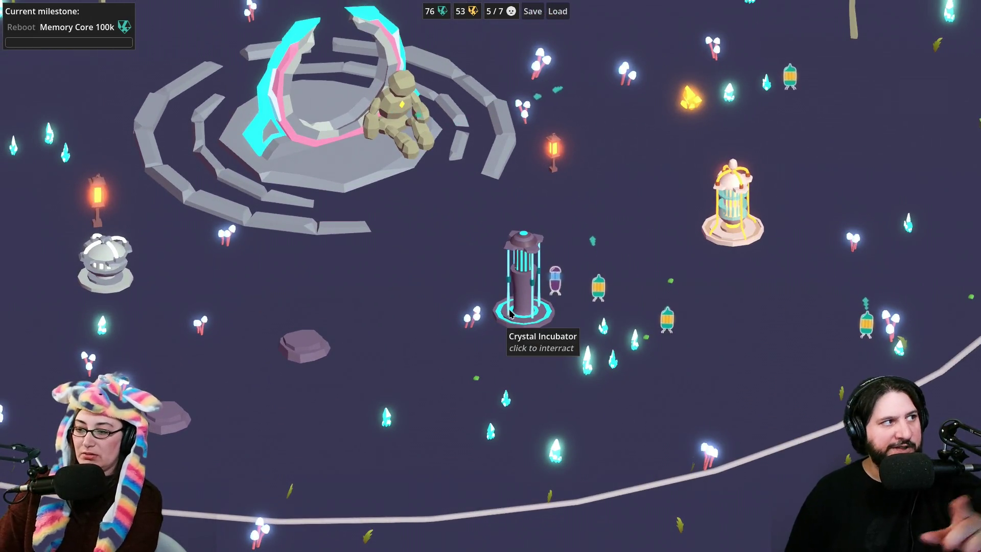
Step: Check the Crystal Incubator's upgrades, then hire a sixth miner at the Miners Workshop
left_click(504, 319)
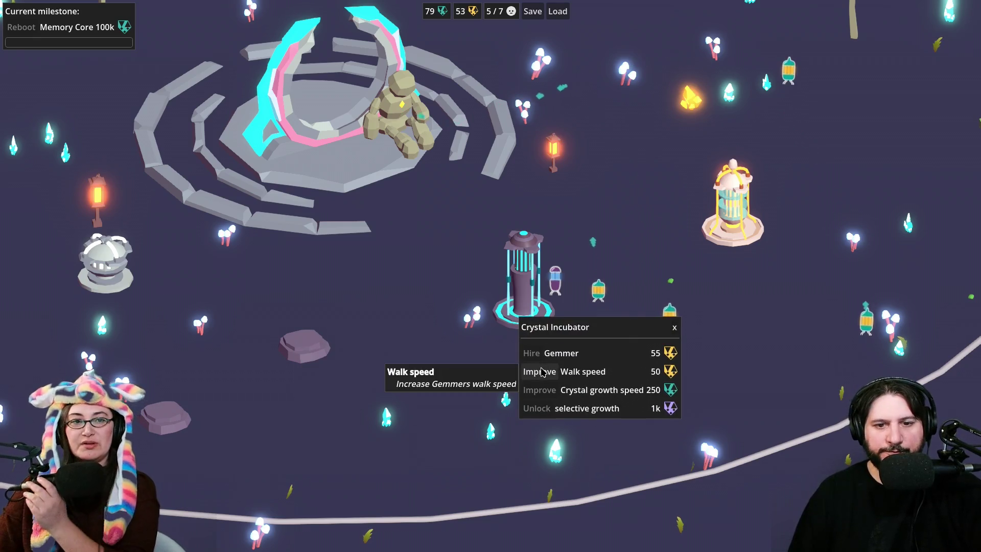
left_click(733, 228)
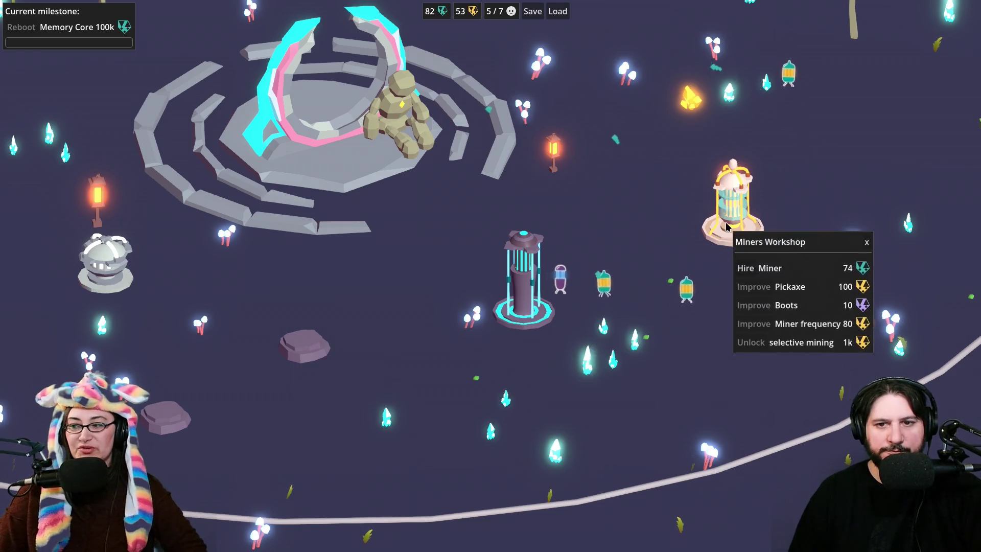
left_click(745, 271)
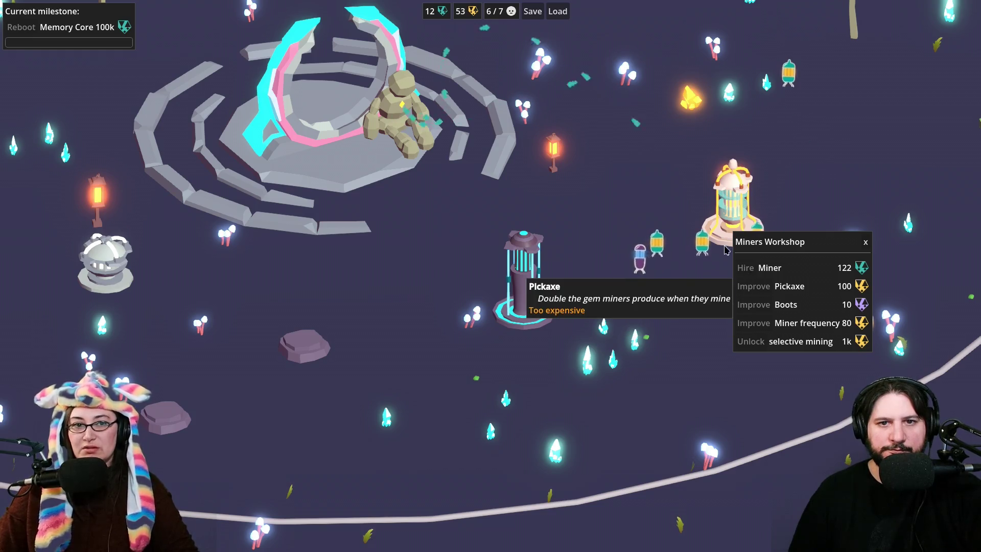
left_click(680, 174)
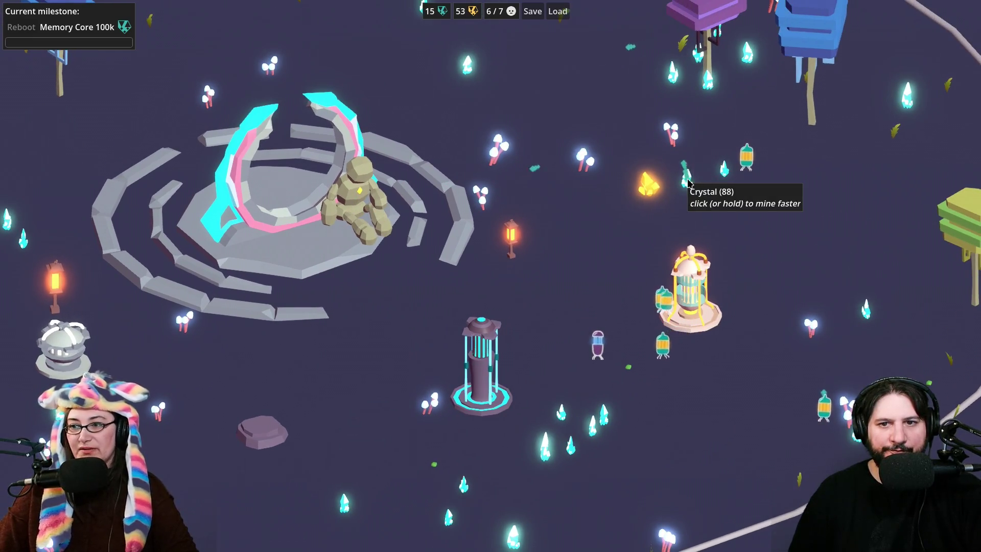
Step: Mine the nearby crystal by hand three times to rebuild gems
left_click(689, 182)
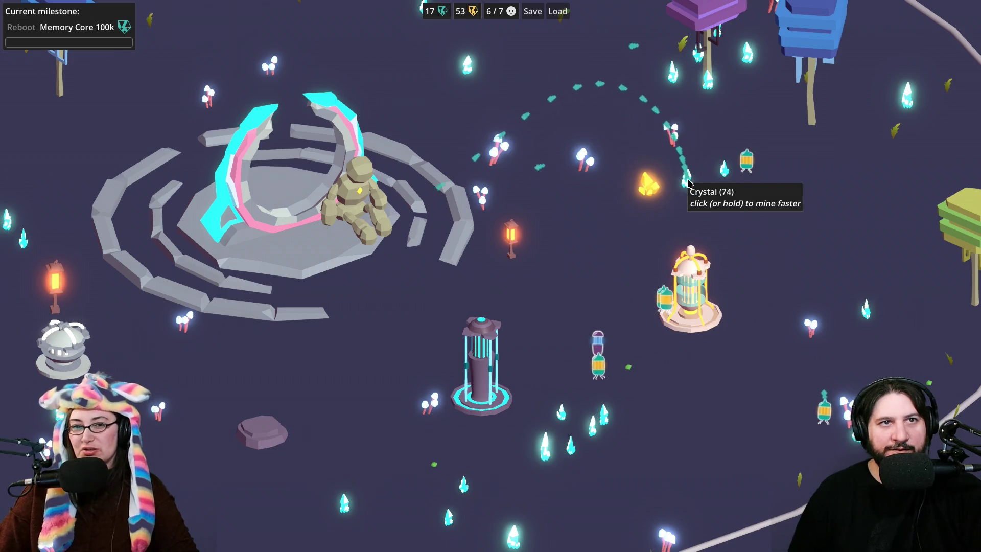
left_click(688, 182)
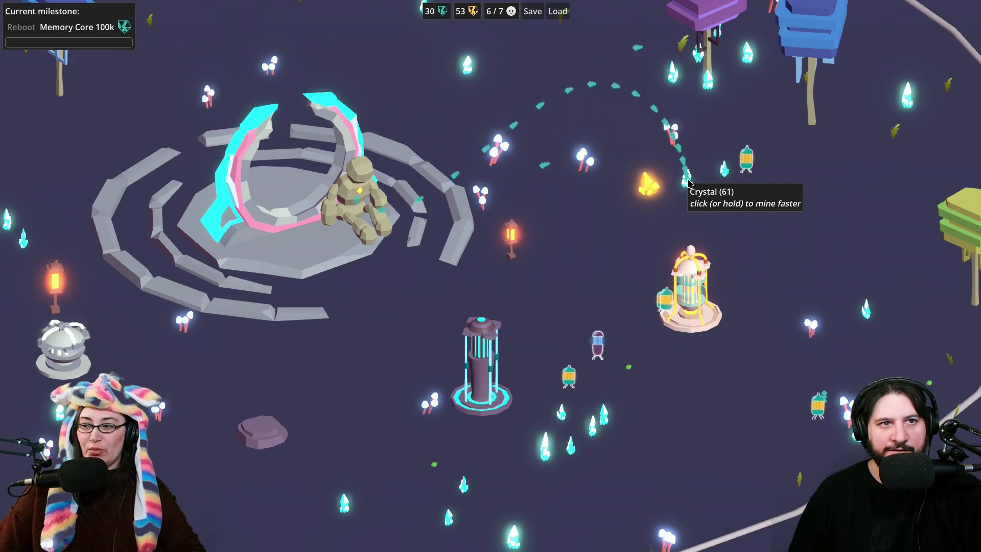
left_click(688, 183)
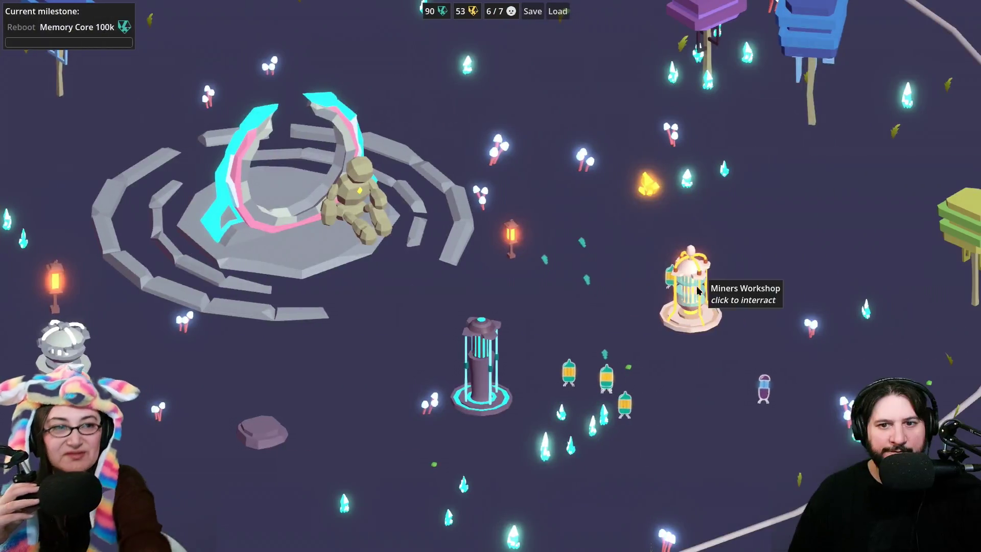
Step: Back in the GolemIdle game, bring up the Miners Workshop upgrade options
left_click(685, 278)
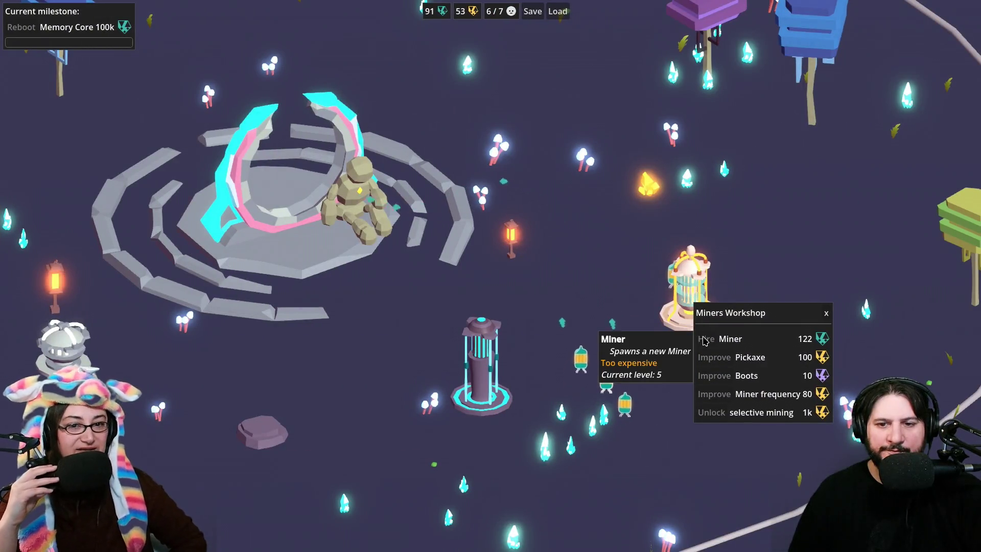
Step: Upgrade the miners' mining frequency and mine out the gold crystal by hand
left_click(646, 185)
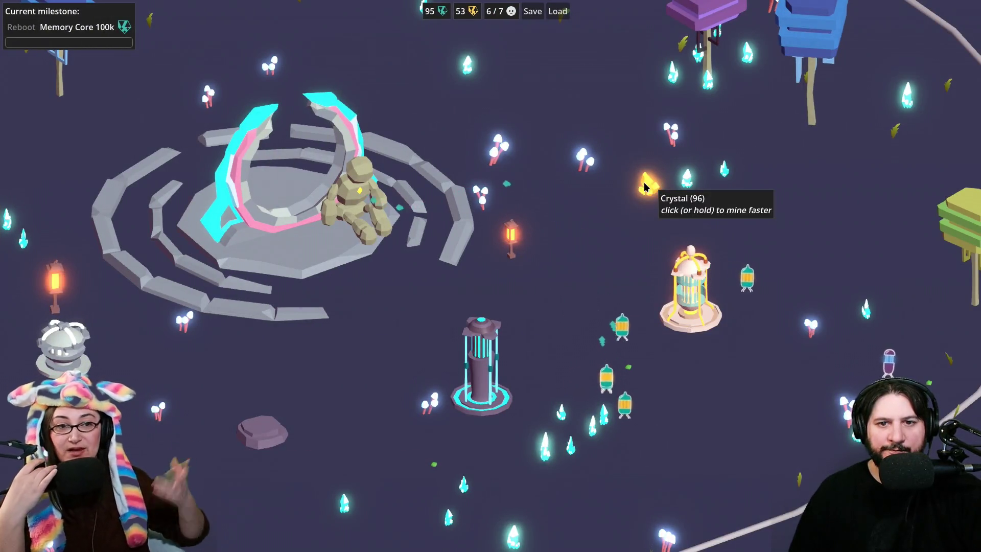
left_click_drag(645, 187, 646, 187)
left_click(691, 302)
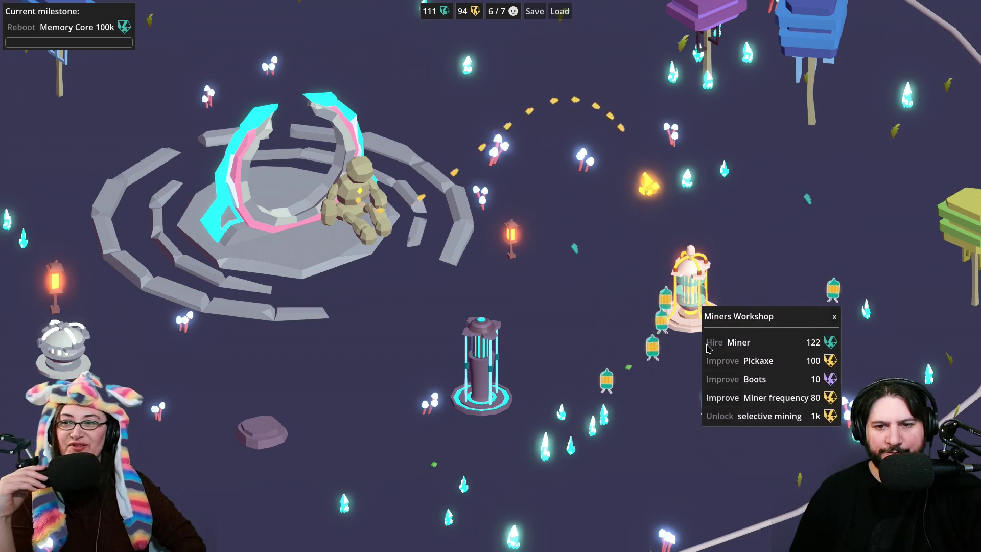
left_click(720, 404)
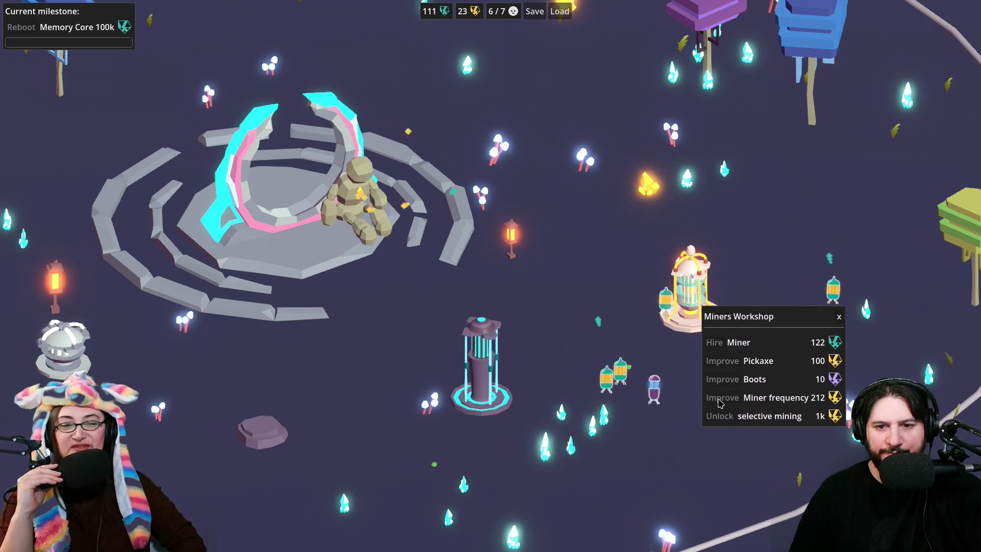
left_click(647, 186)
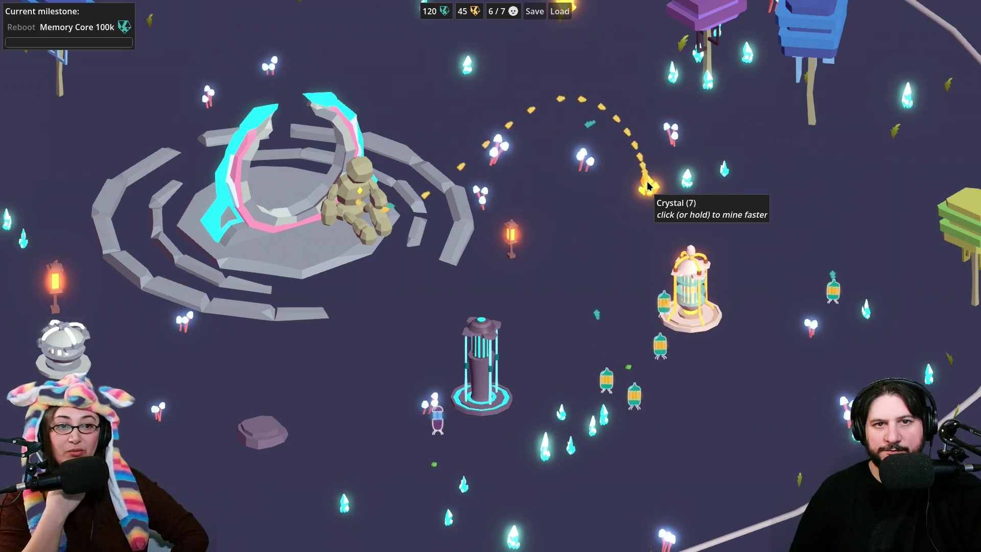
left_click(647, 186)
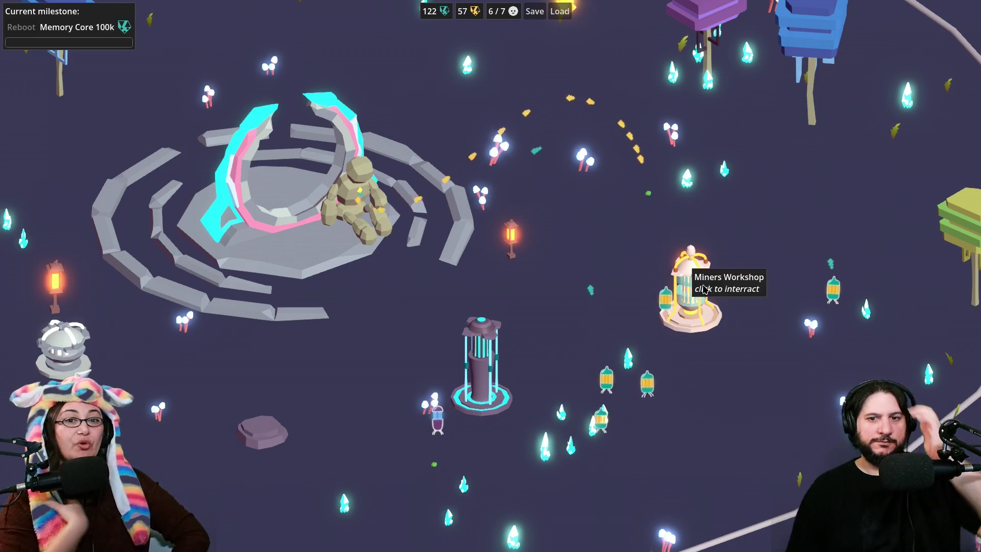
Step: Hire a seventh miner at the Miners Workshop, then zoom out and pan left
left_click(687, 326)
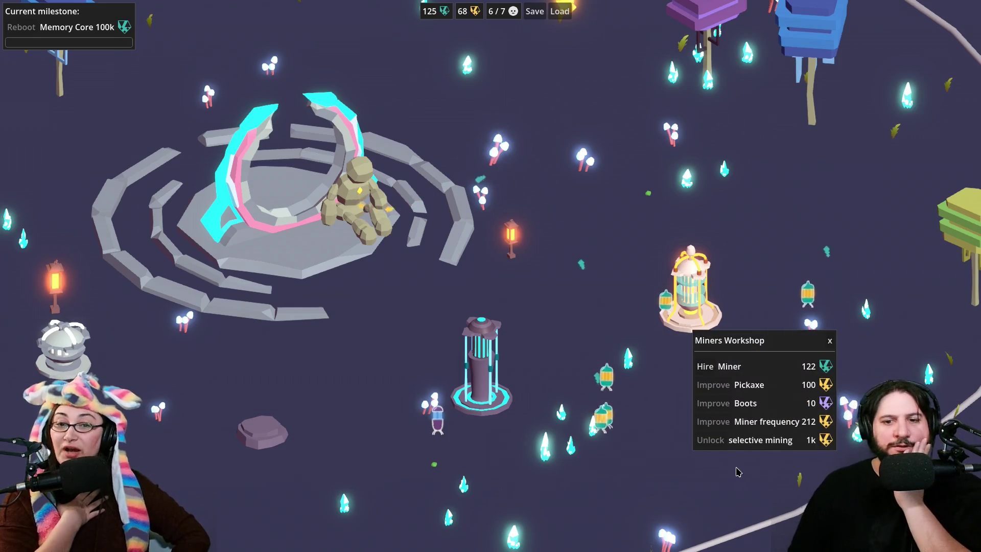
left_click(708, 367)
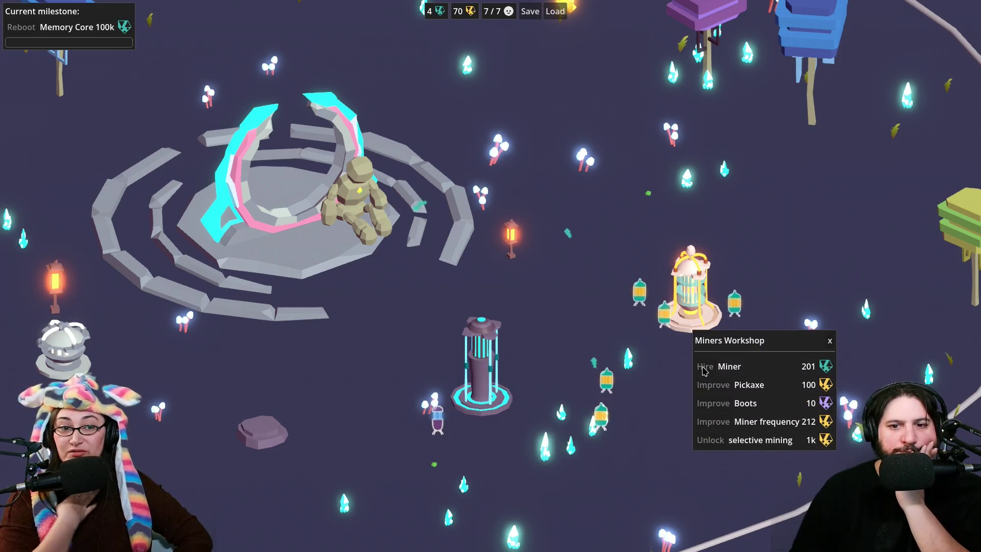
left_click(590, 330)
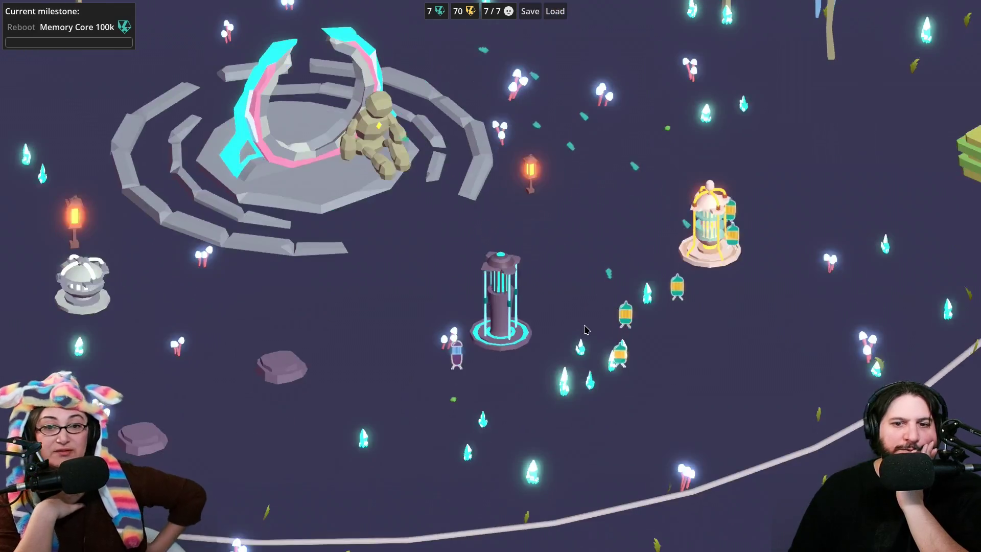
scroll(590, 356, "down", 2)
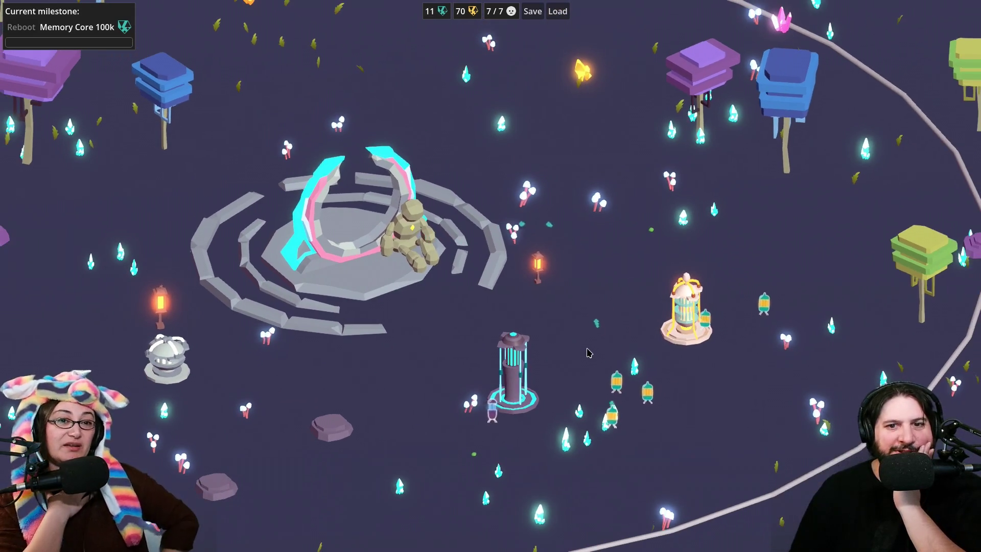
key("a")
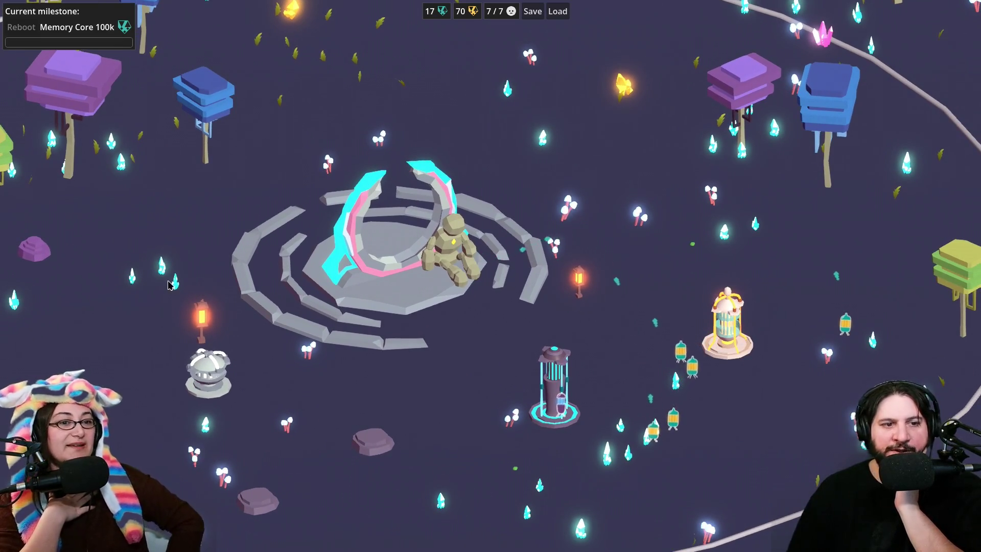
Step: Mine out the nearby crystals by hand, checking the Miners Workshop in between
left_click(175, 284)
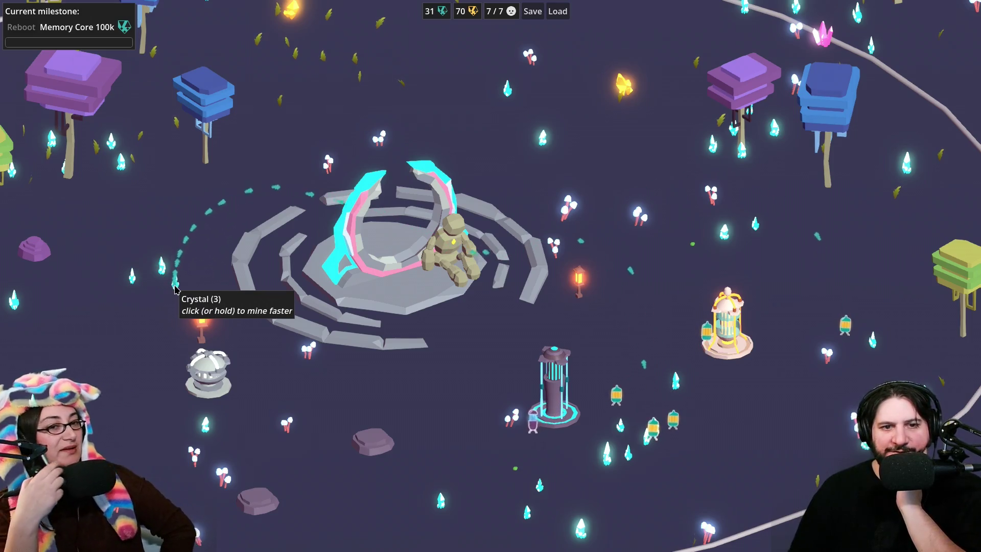
left_click(175, 290)
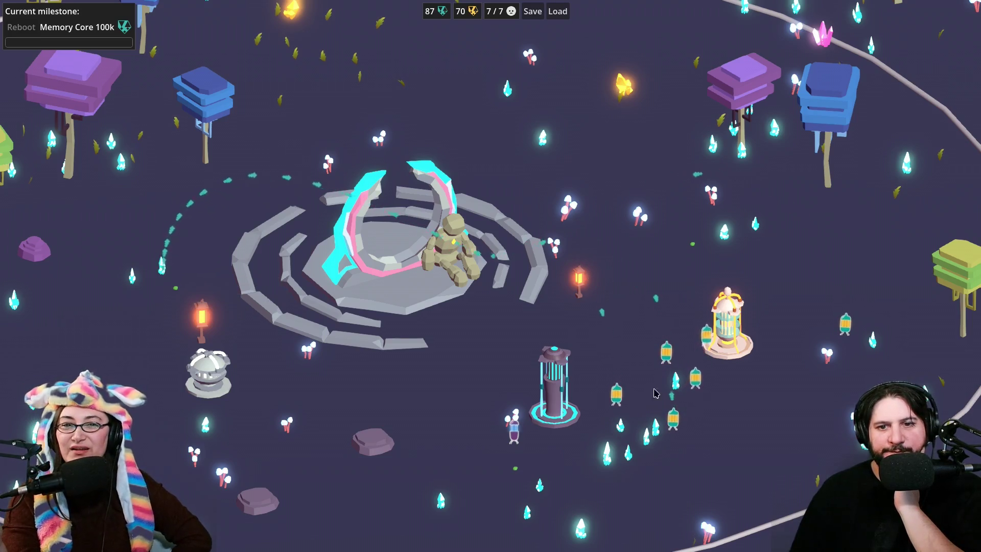
left_click(709, 329)
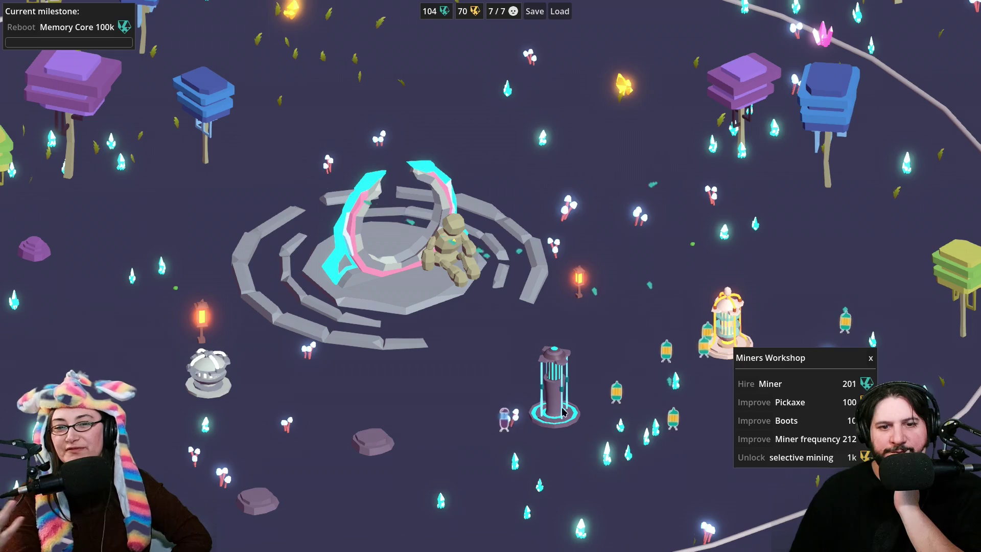
left_click(519, 467)
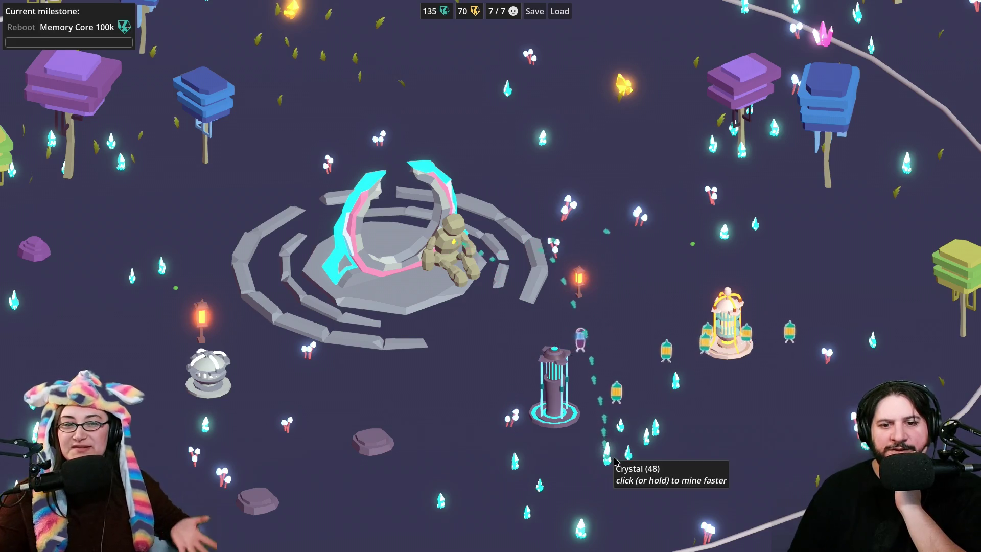
left_click(730, 344)
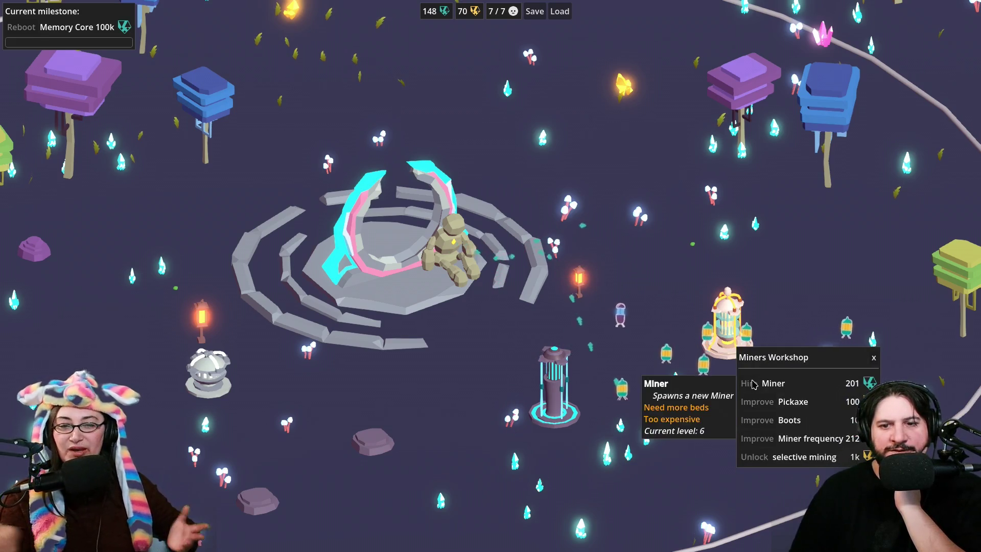
left_click(724, 238)
left_click(725, 239)
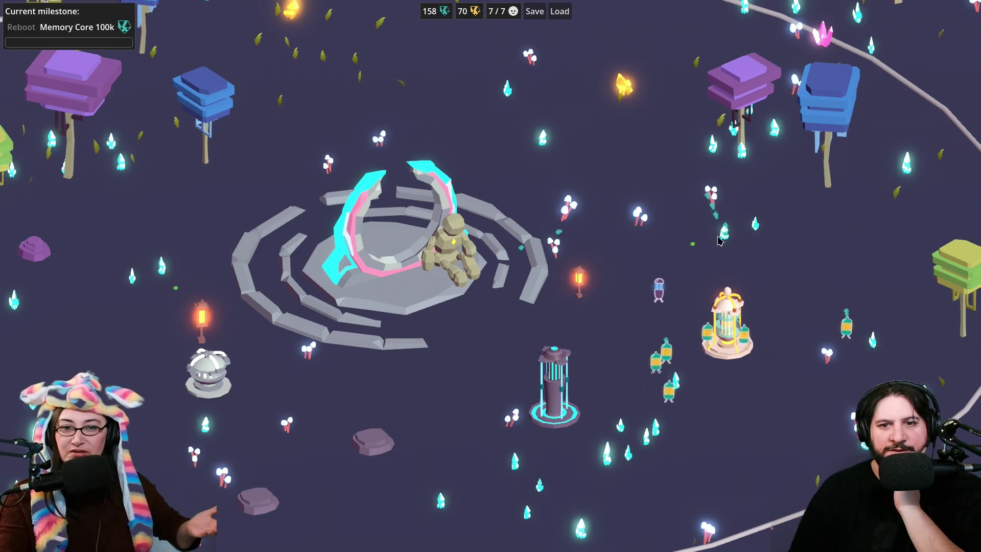
left_click(730, 240)
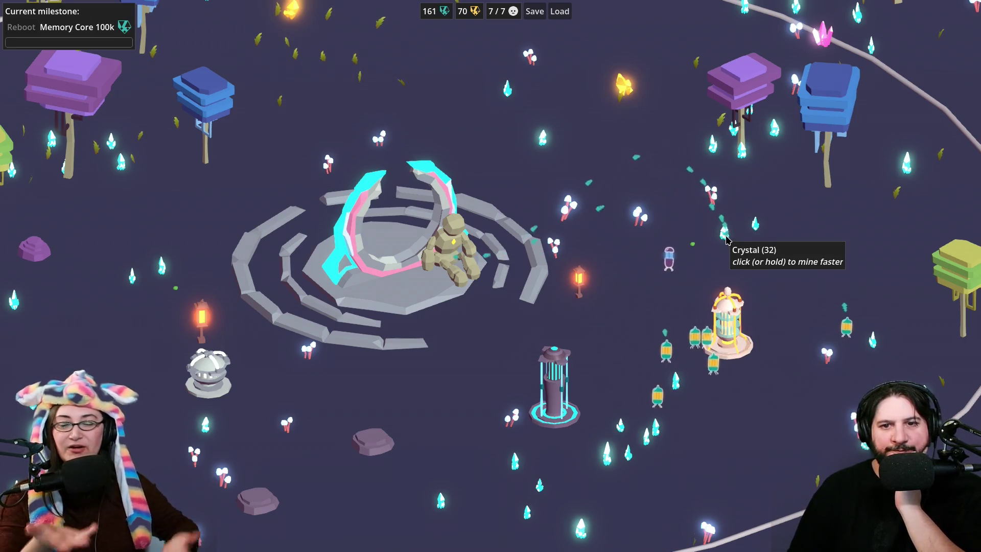
Step: Upgrade the Tube Home for three more beds
left_click(731, 346)
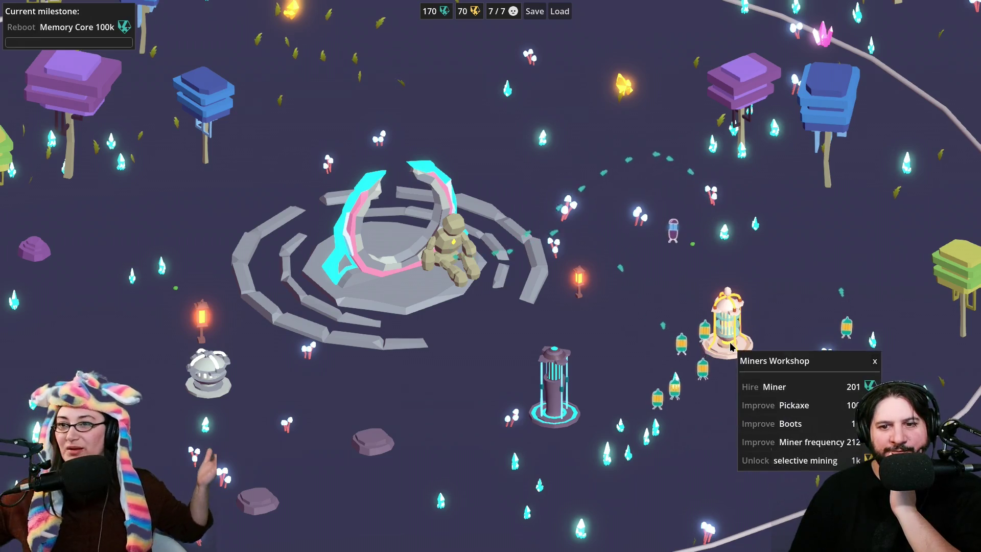
left_click(381, 444)
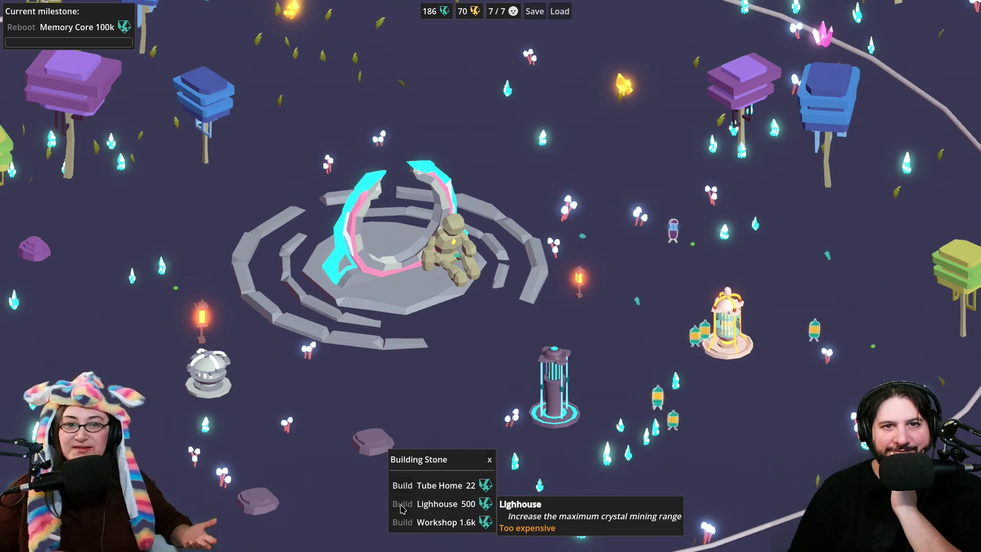
left_click(207, 378)
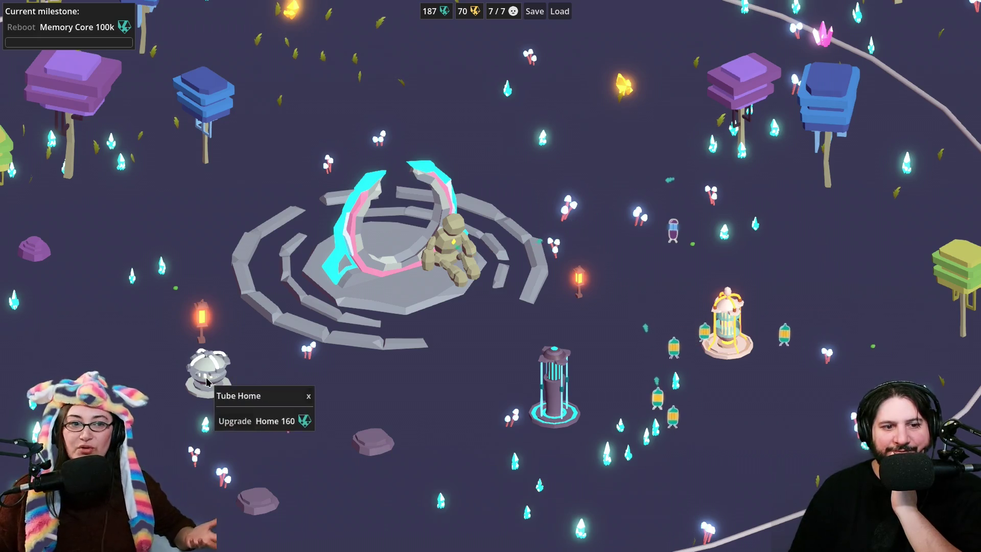
left_click(236, 422)
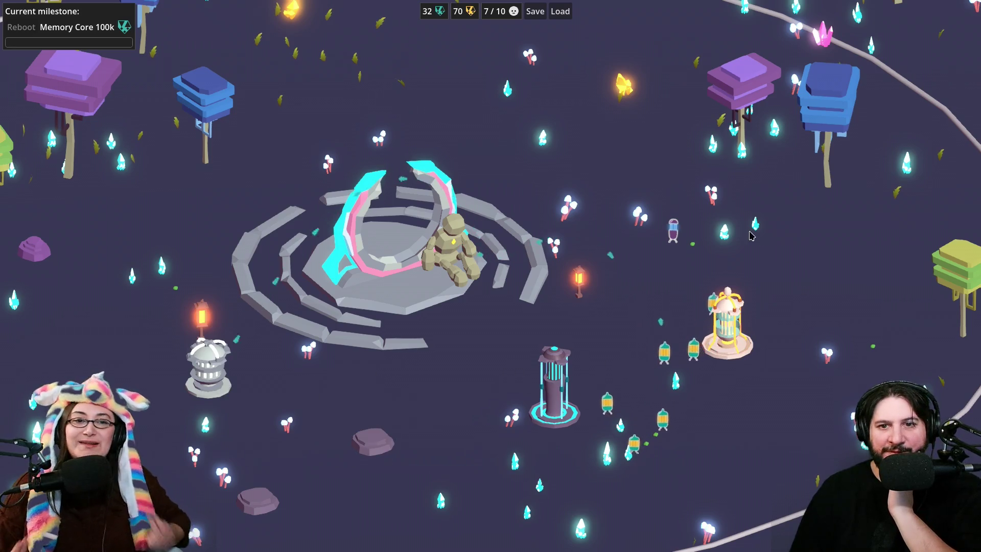
left_click(559, 406)
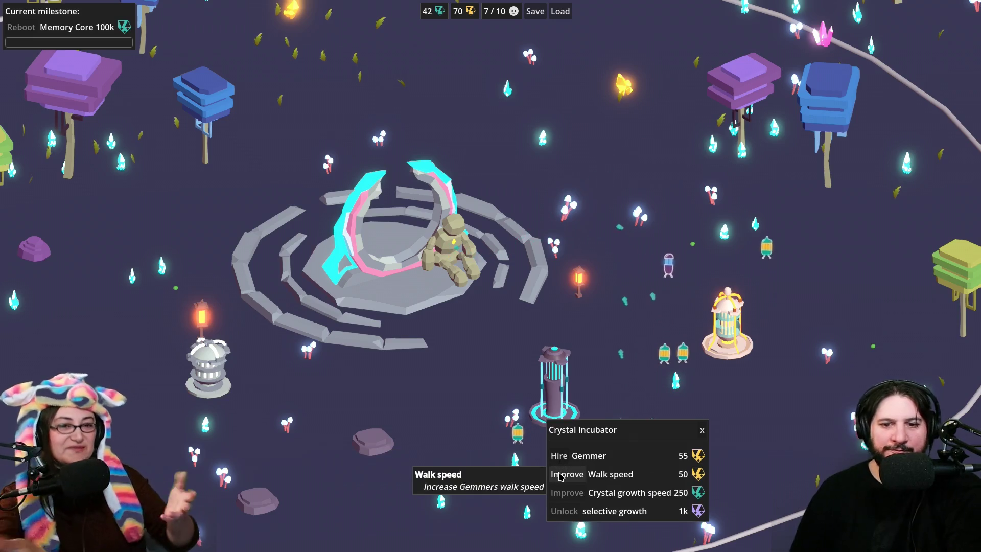
Step: Mine out the pink crystal near the top-right trees for purple gems
left_click(731, 341)
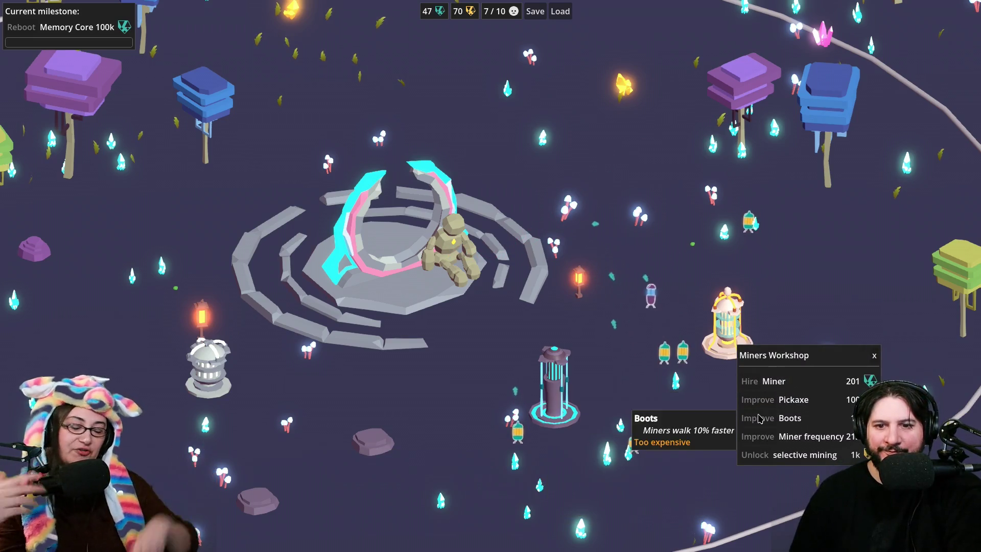
left_click(823, 45)
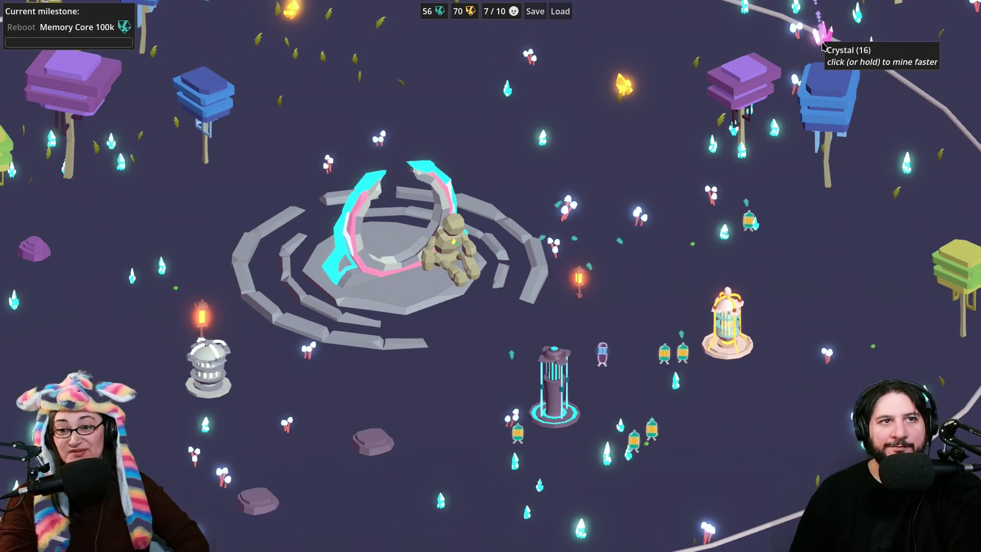
left_click(823, 45)
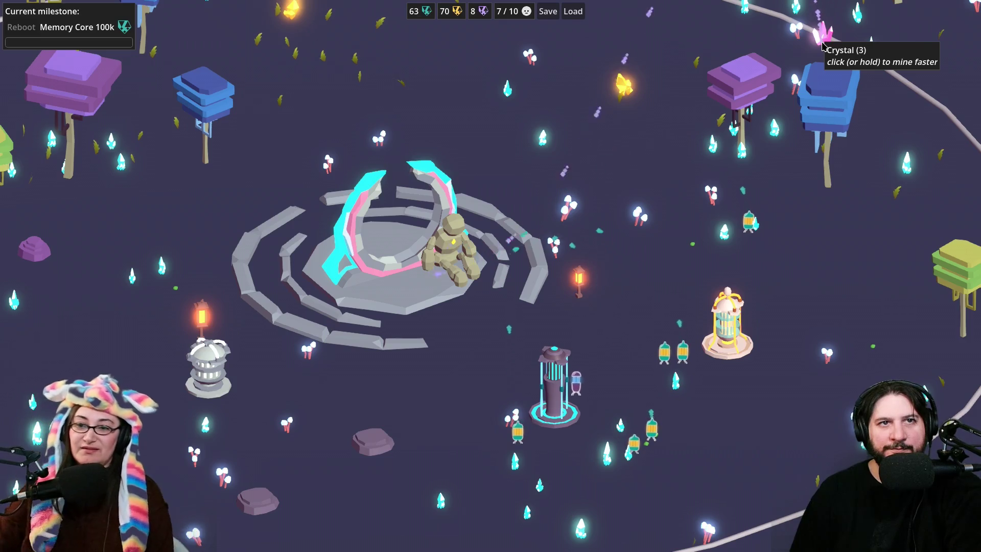
left_click(823, 45)
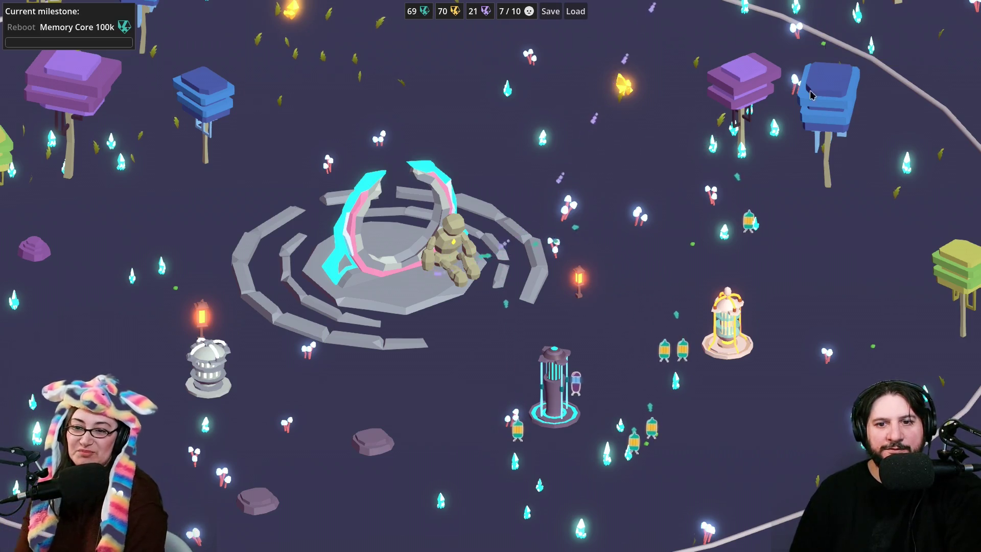
left_click(738, 352)
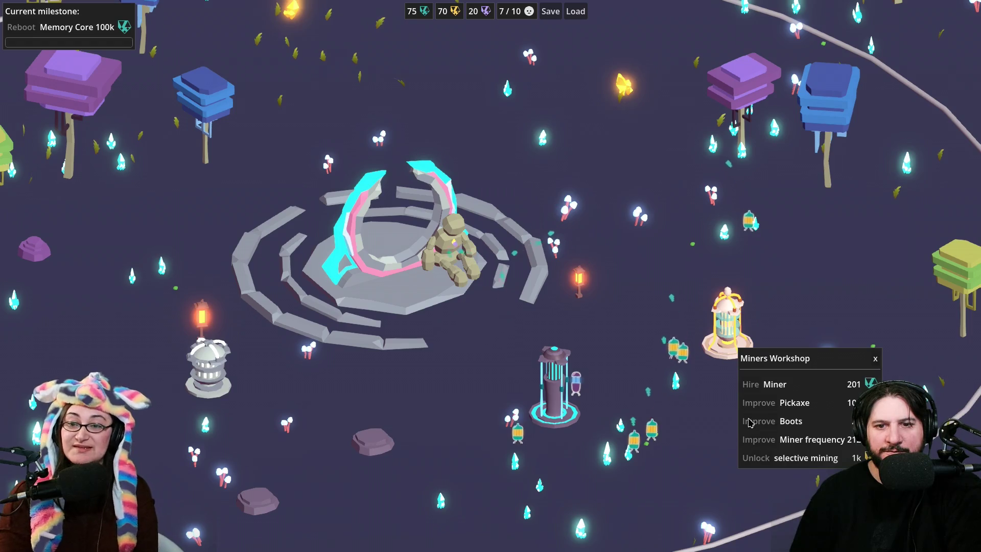
left_click(773, 286)
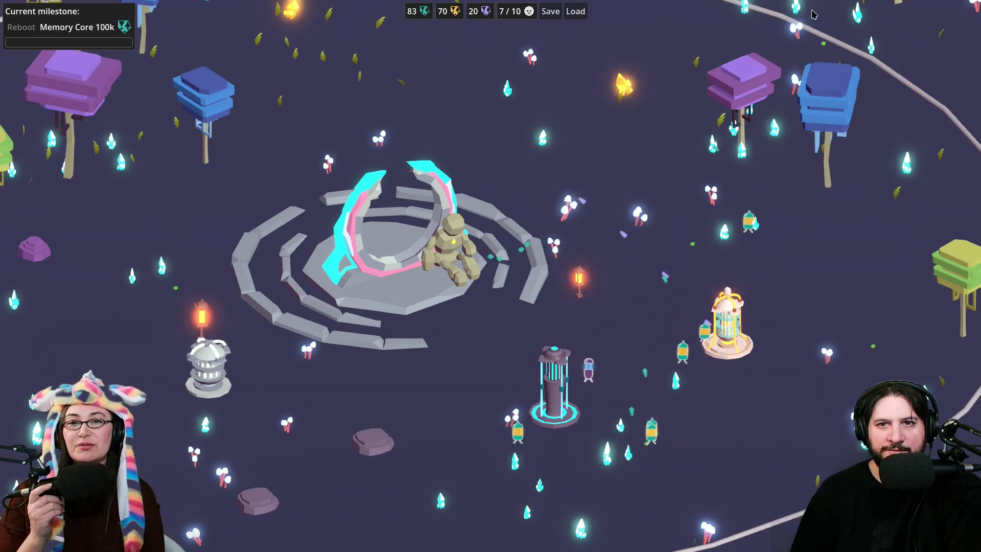
scroll(764, 305, "down", 3)
Step: Mine the pink crystal among the trees, then buy the miners' Boots upgrade
scroll(731, 287, "up", 3)
key("d")
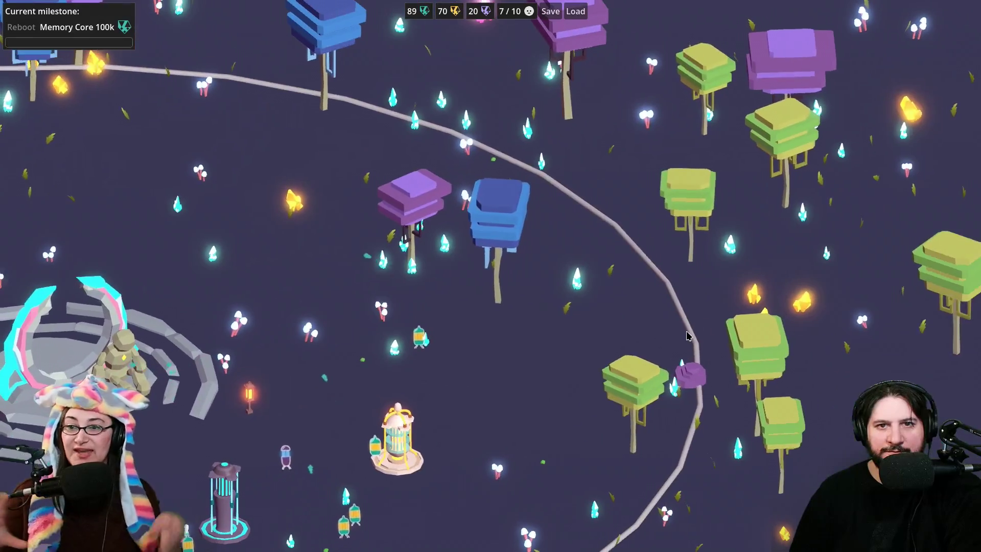
key("w")
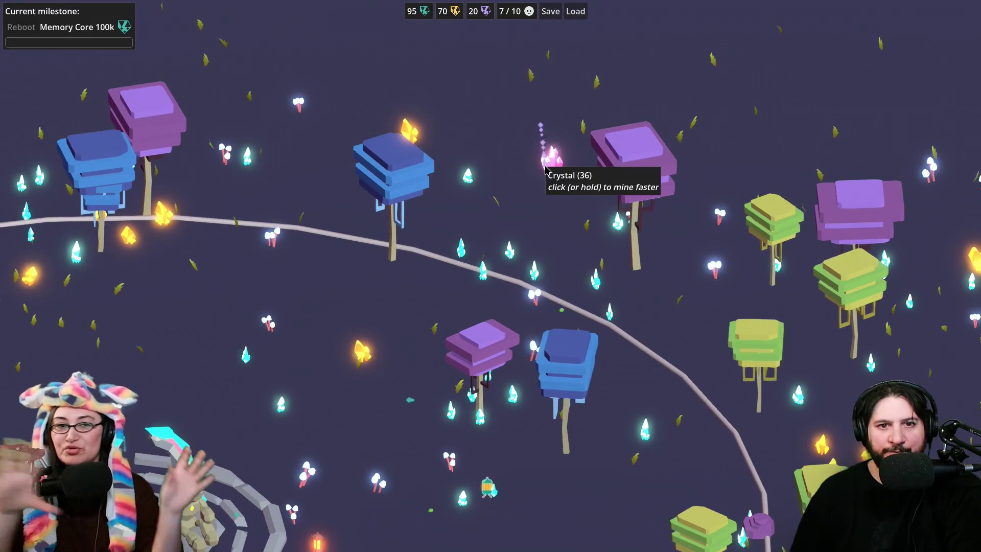
left_click(551, 169)
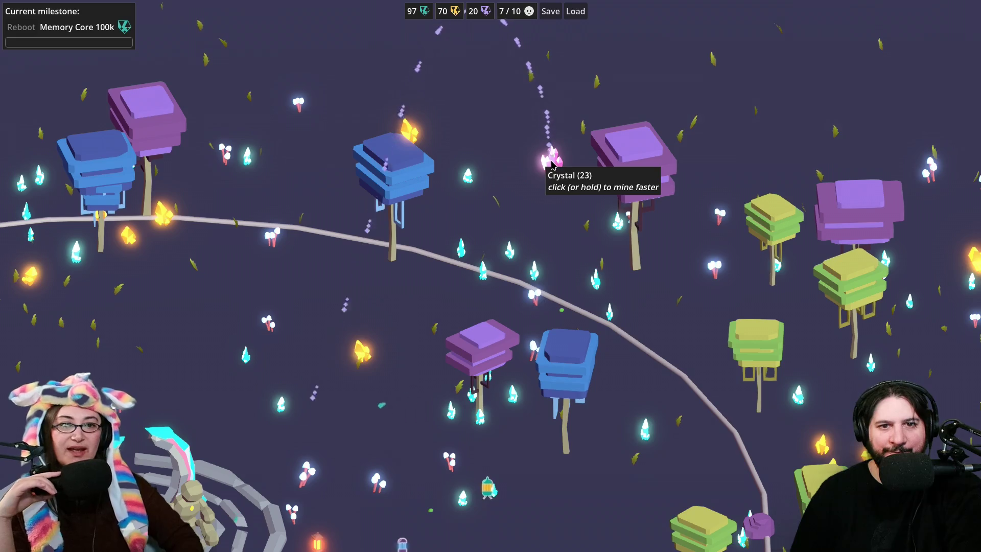
key("s")
key("a")
key("s")
key("a")
left_click(622, 353)
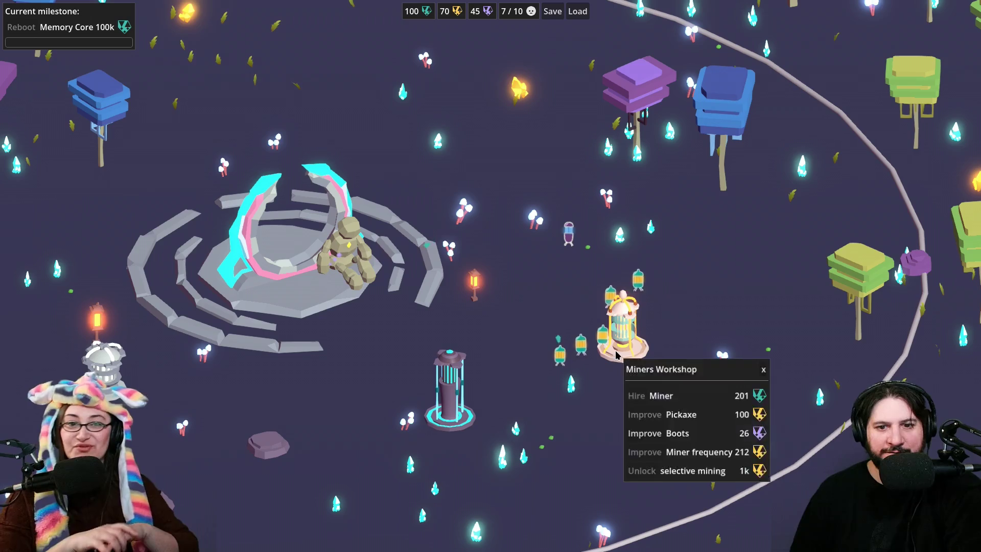
left_click(641, 440)
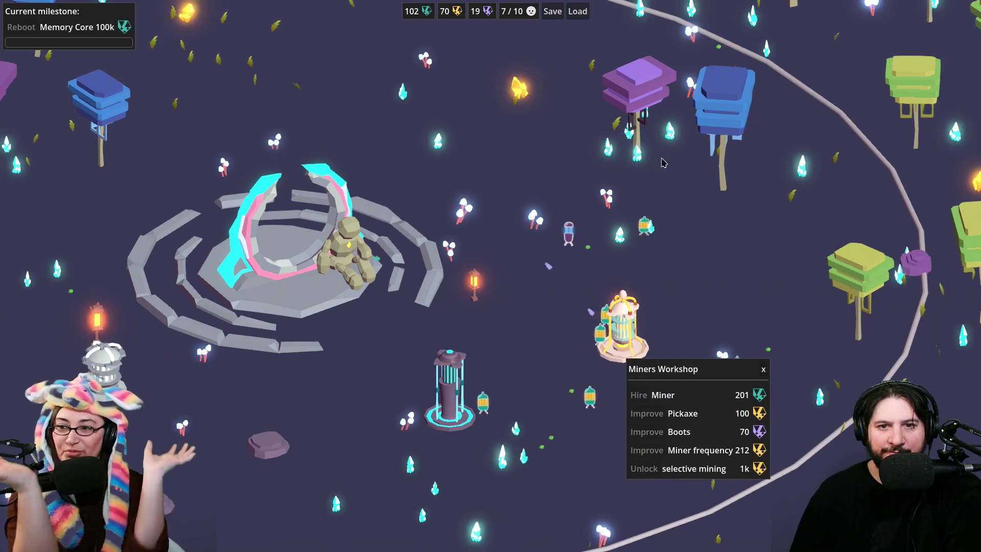
left_click(639, 158)
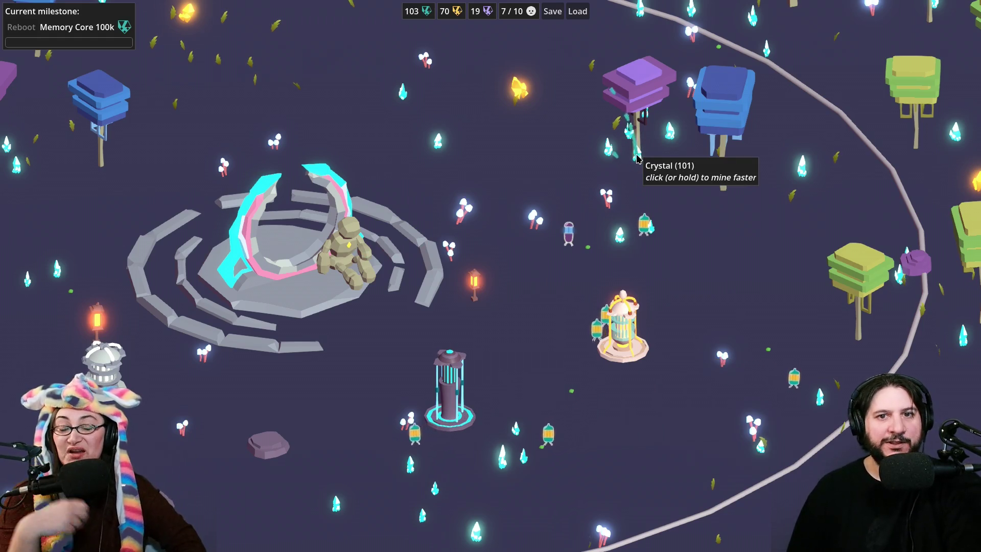
Step: Repeatedly mine the crystal under the purple tree for more gems
left_click(638, 158)
left_click(638, 158)
left_click(638, 158)
left_click(638, 158)
left_click(638, 158)
left_click(638, 158)
left_click(638, 158)
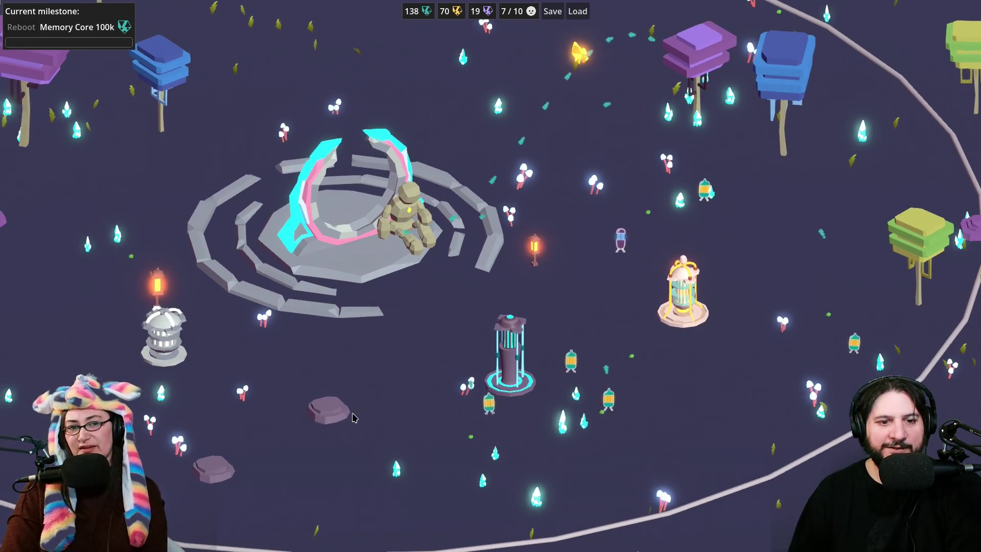
Step: Check the Building Stone options, then hire an eighth miner at the Miners Workshop
left_click(335, 415)
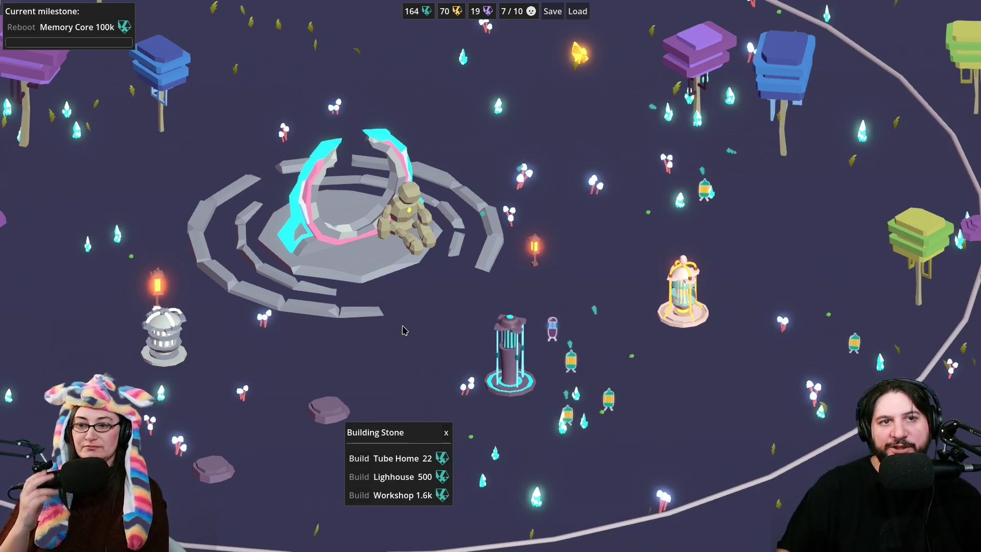
left_click(465, 59)
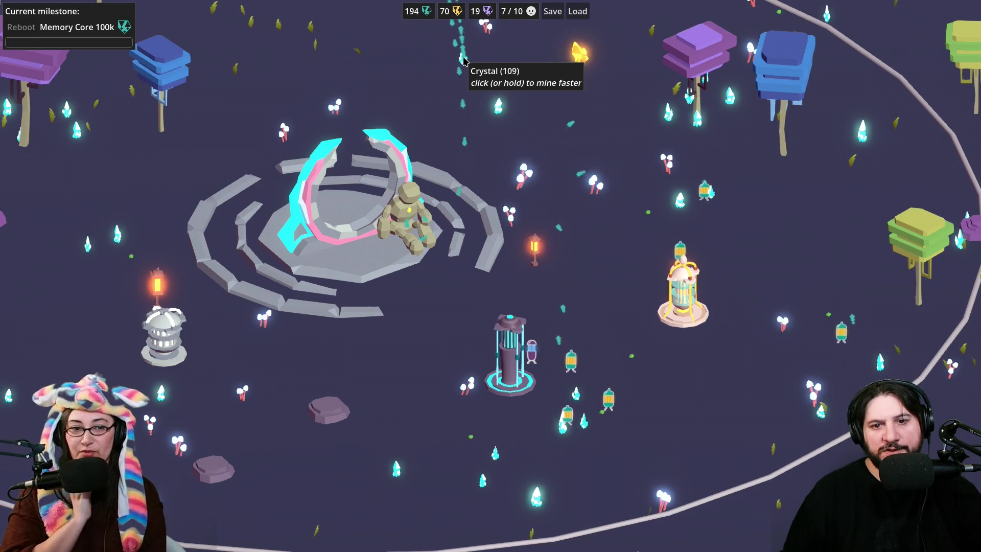
left_click(683, 278)
left_click(708, 353)
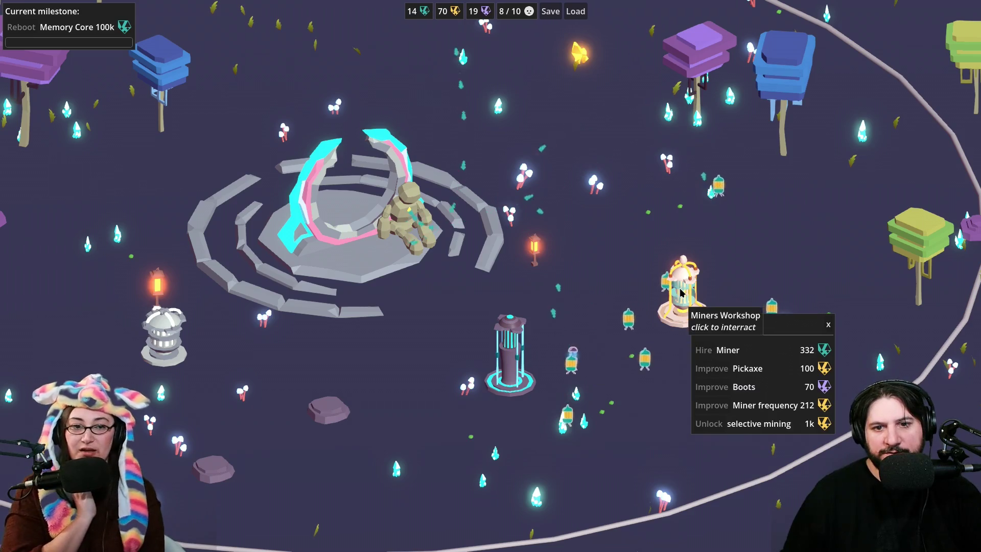
left_click(688, 123)
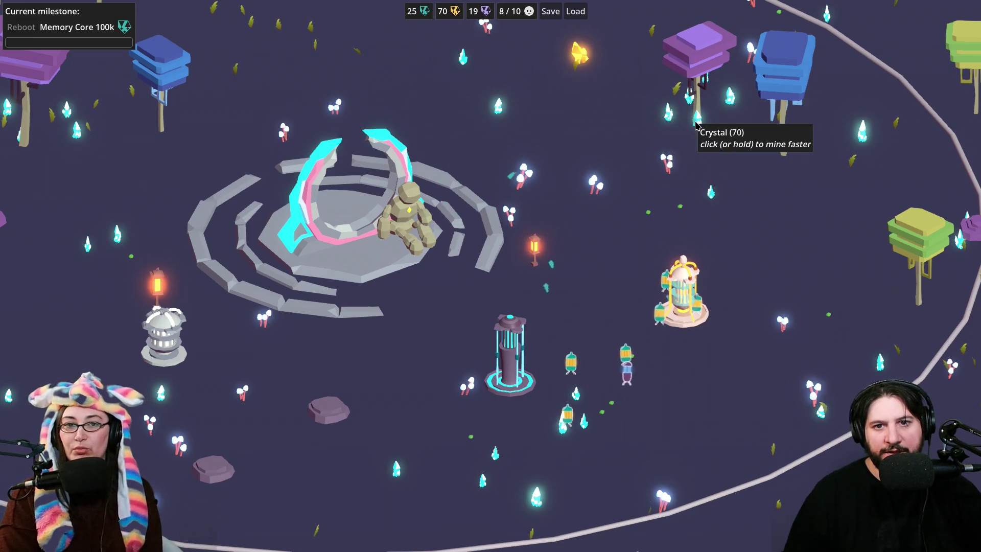
Step: Mine out the crystal near the top trees
left_click(866, 140)
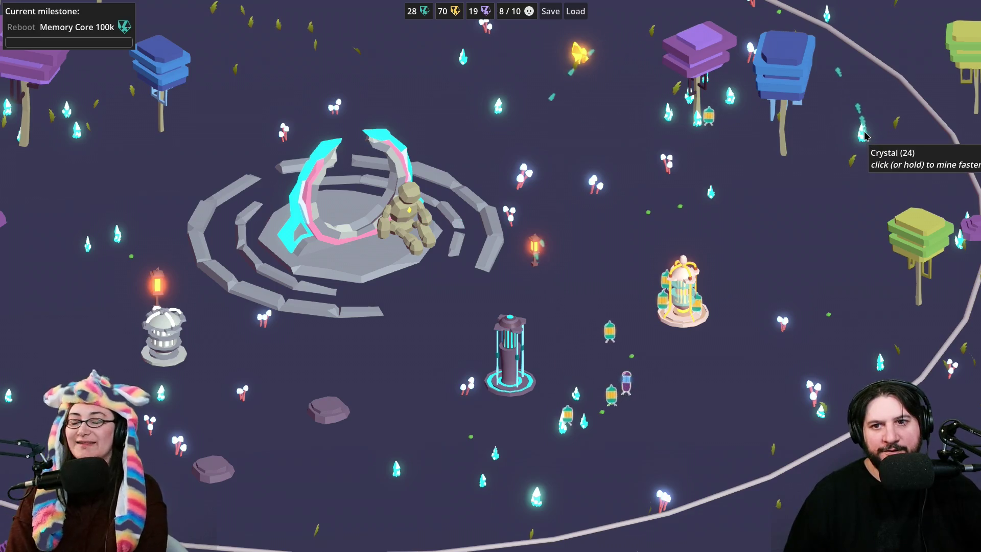
left_click(866, 136)
left_click(865, 136)
left_click(865, 136)
left_click(866, 135)
left_click(865, 136)
left_click(866, 135)
left_click(866, 135)
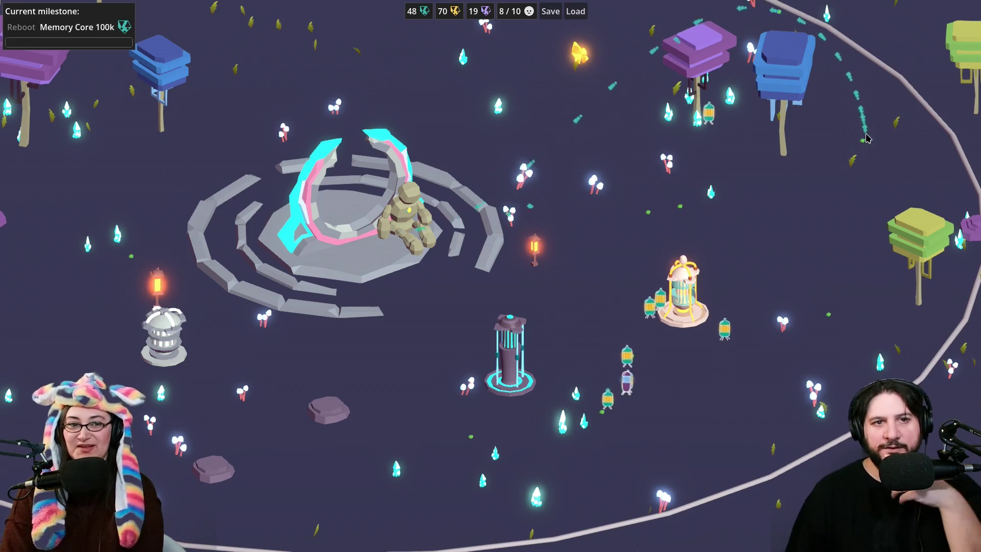
Step: Mine the right-edge crystal and then the crystal on the left side
left_click(880, 369)
left_click(880, 369)
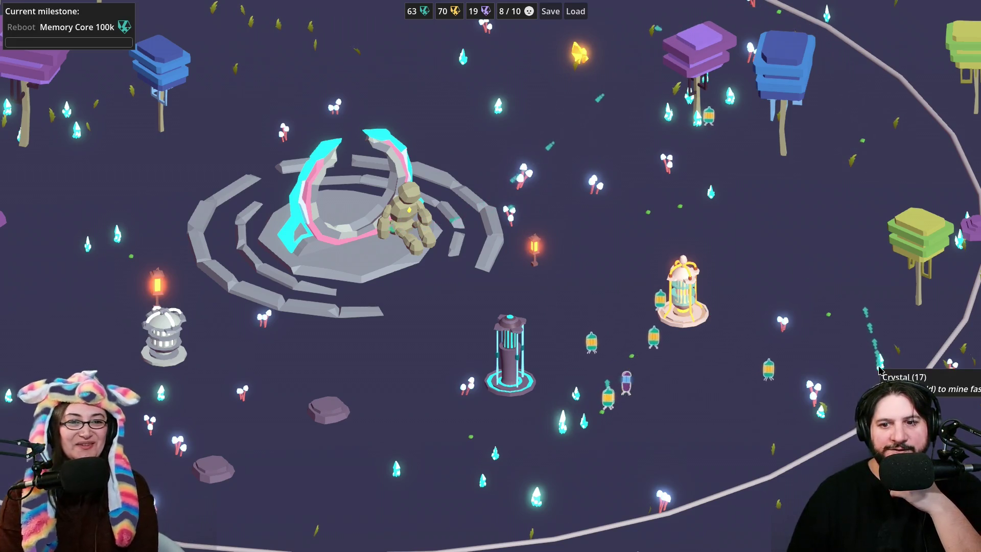
left_click(881, 369)
left_click(880, 369)
left_click(880, 369)
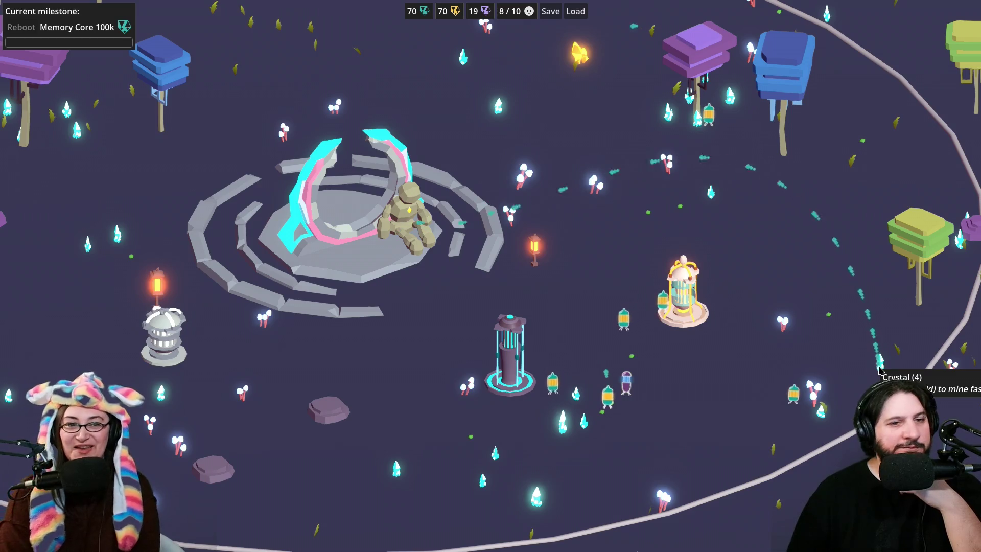
left_click(691, 327)
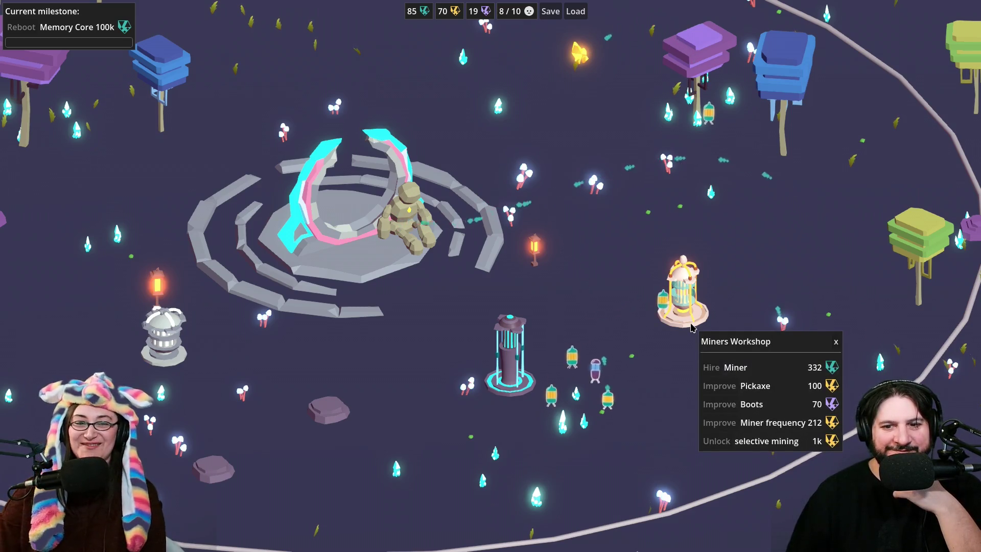
left_click(161, 395)
left_click(160, 395)
left_click(161, 394)
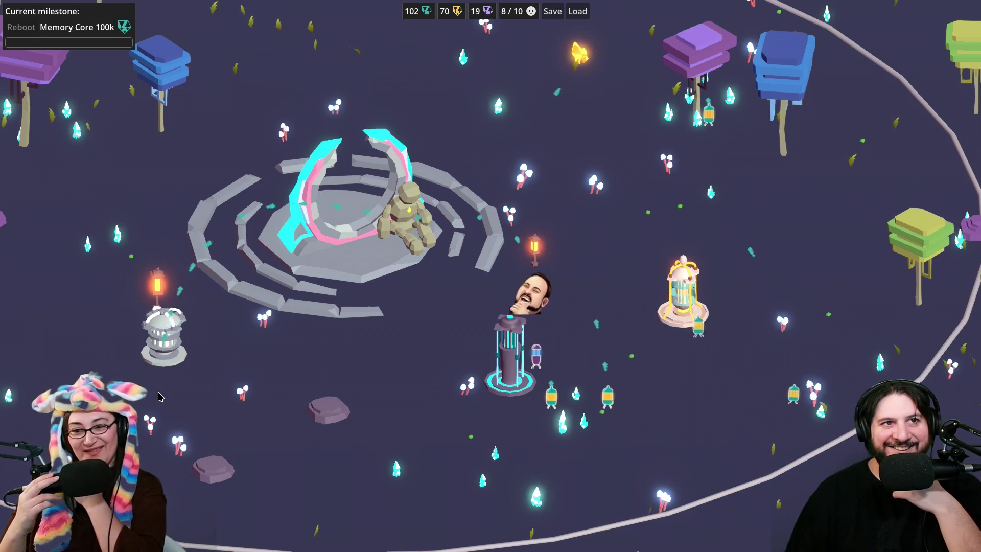
Step: Mine the golden crystal repeatedly for yellow gems
left_click(665, 310)
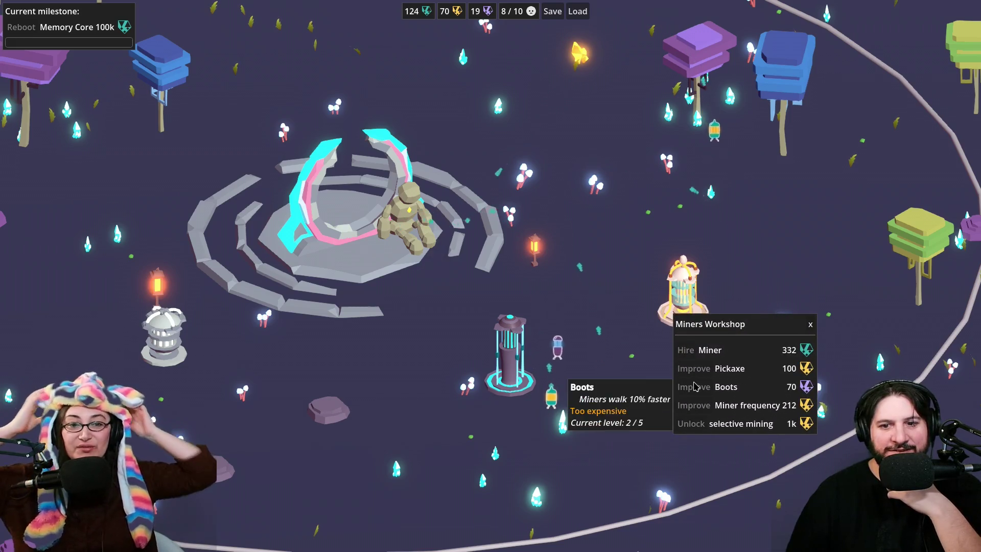
left_click(580, 60)
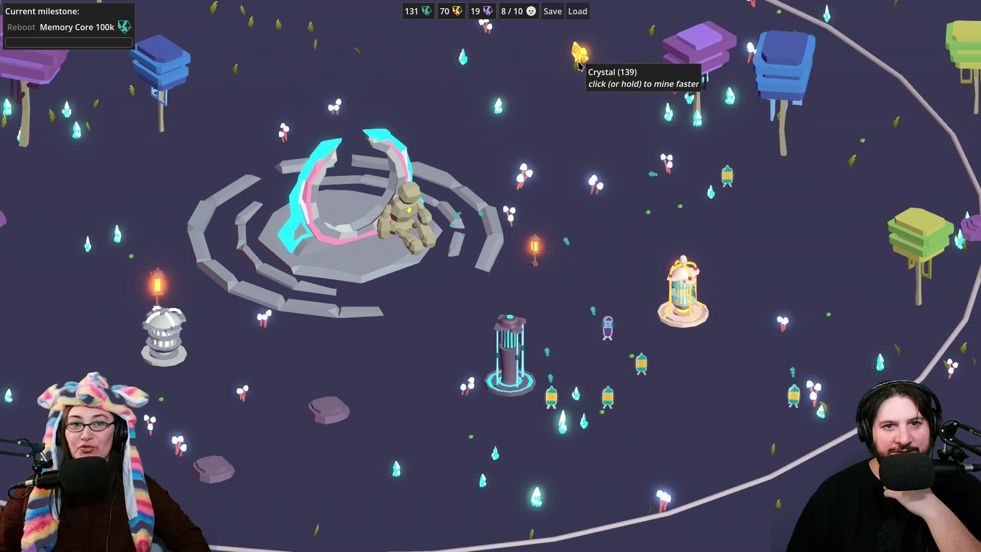
left_click(580, 55)
left_click(580, 55)
left_click(581, 55)
left_click(580, 54)
left_click(580, 54)
left_click(581, 55)
left_click(581, 54)
left_click(581, 55)
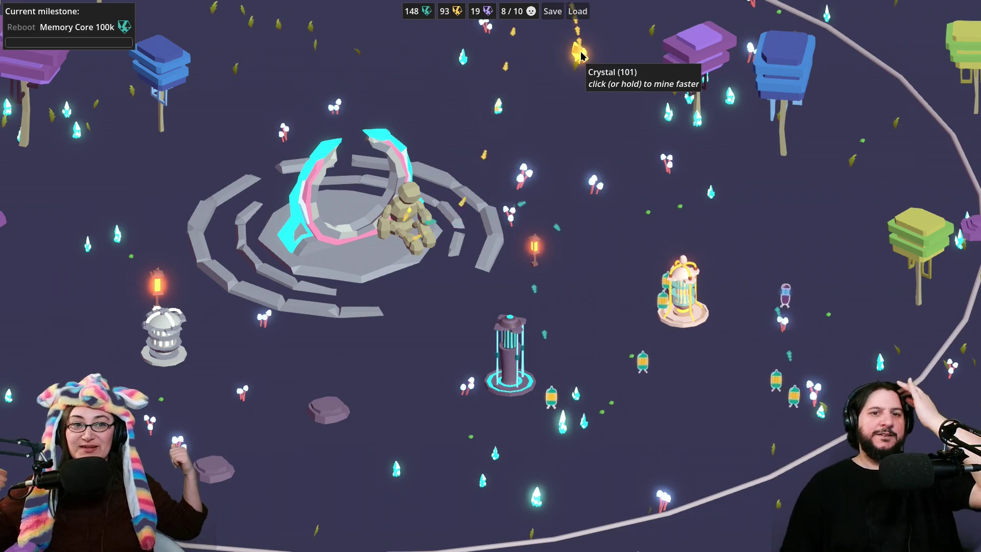
left_click(580, 54)
left_click(580, 54)
left_click(581, 55)
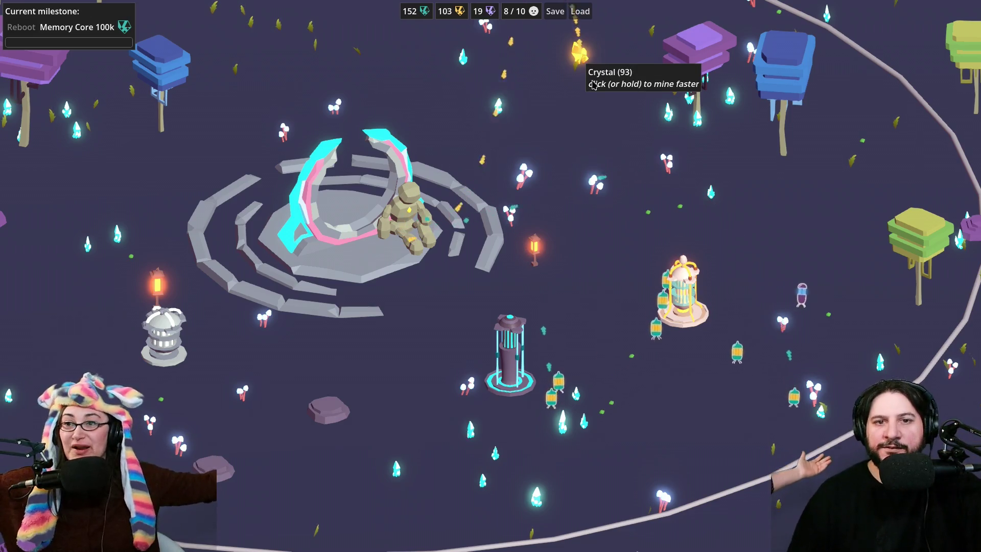
Step: Buy the miners' Pickaxe upgrade at the Miners Workshop
left_click(682, 308)
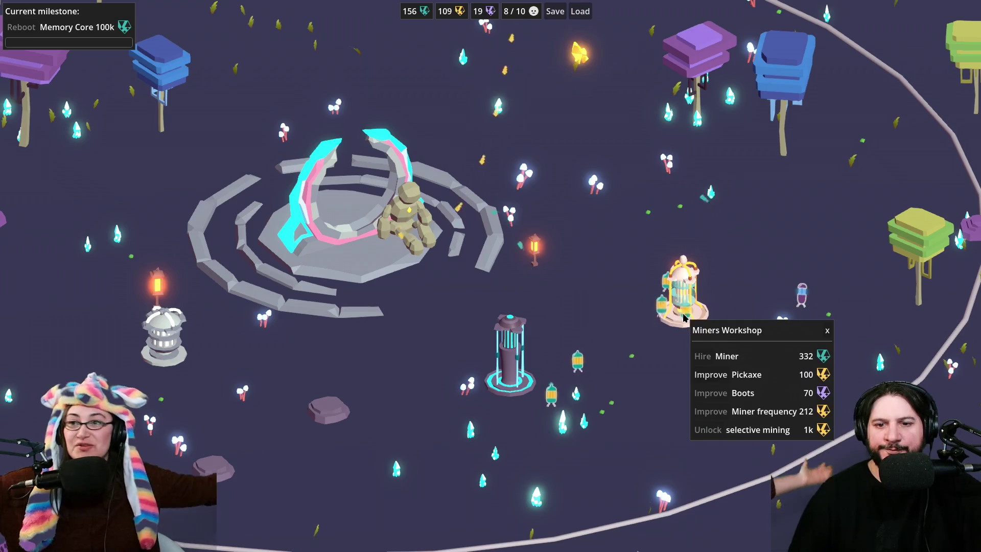
left_click(707, 378)
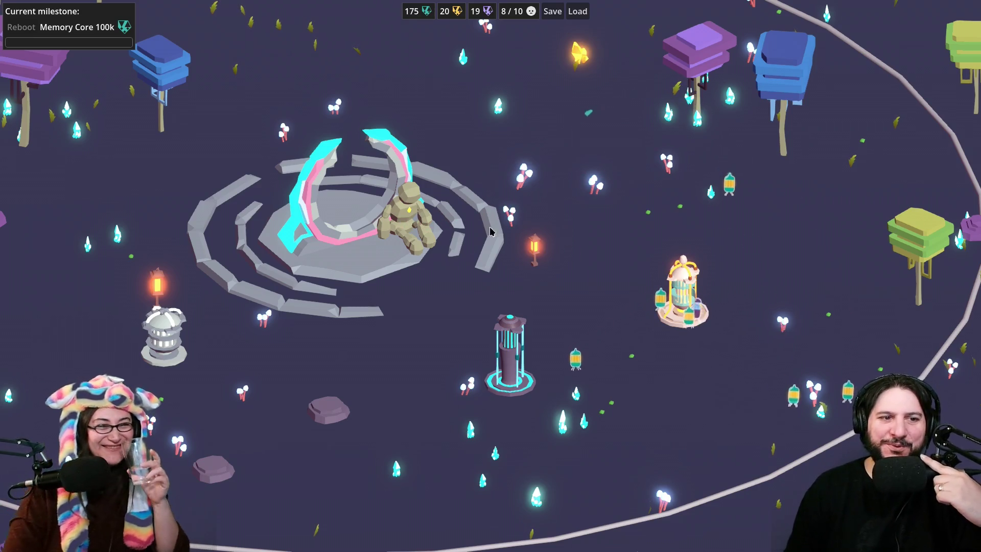
key("a")
key("s")
key("d")
key("w")
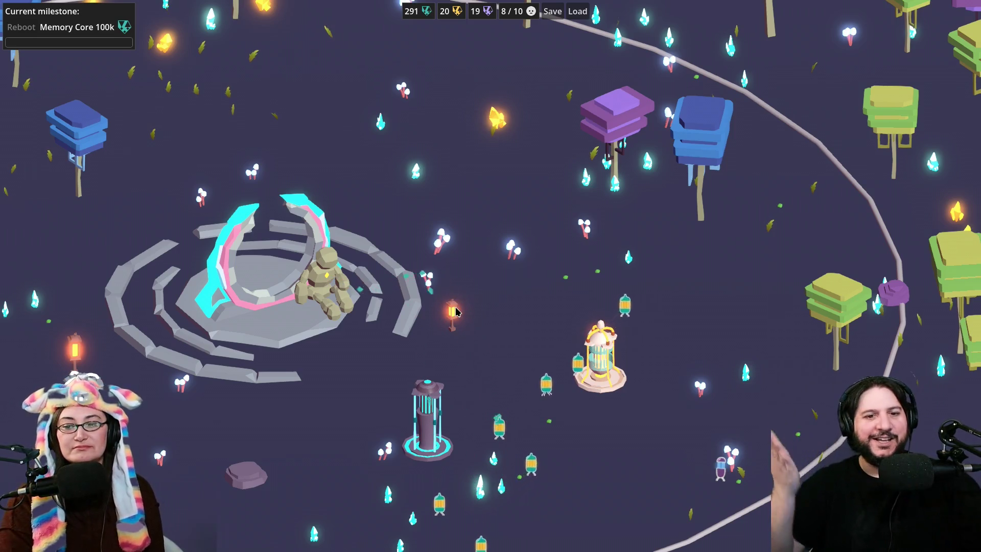
Step: Hold on the golden crystal to mine it up to 66 yellow, then return to the editor
left_click(503, 127)
left_click_drag(503, 127, 502, 126)
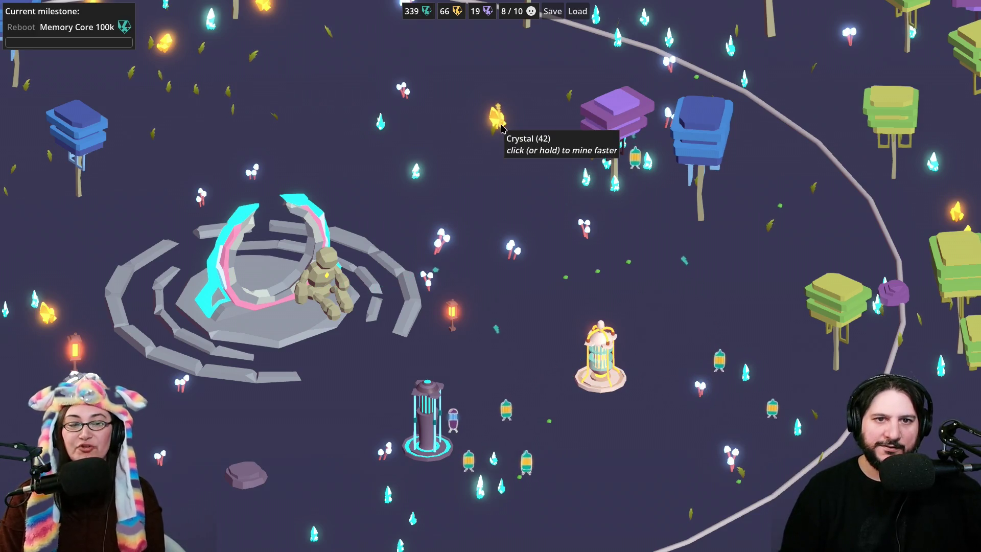
left_click_drag(501, 126, 501, 127)
key("alt+Tab")
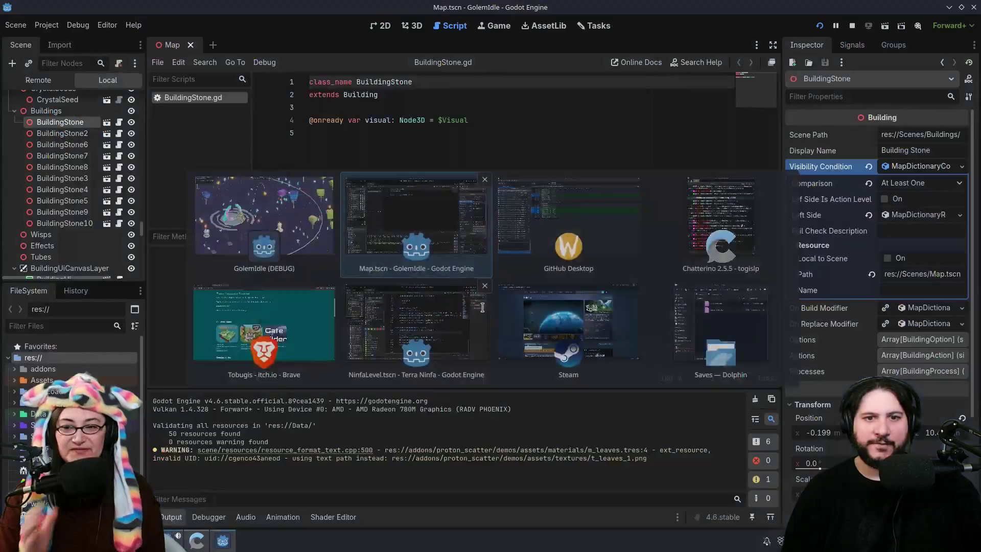
Step: Find Magic Archery in the Steam library by searching 'alche' and open its store page
key("alt+Tab")
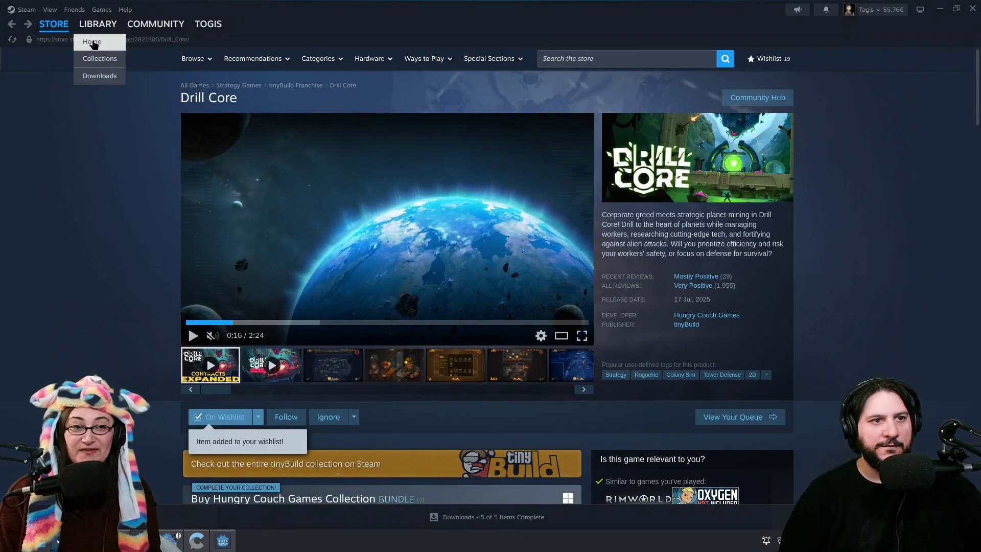
left_click(97, 24)
type("al")
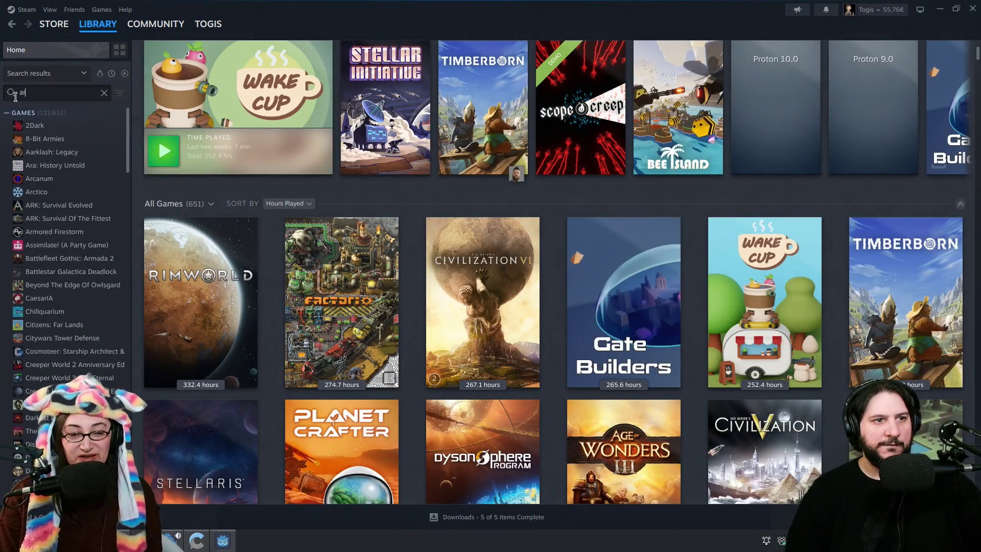
type("cher")
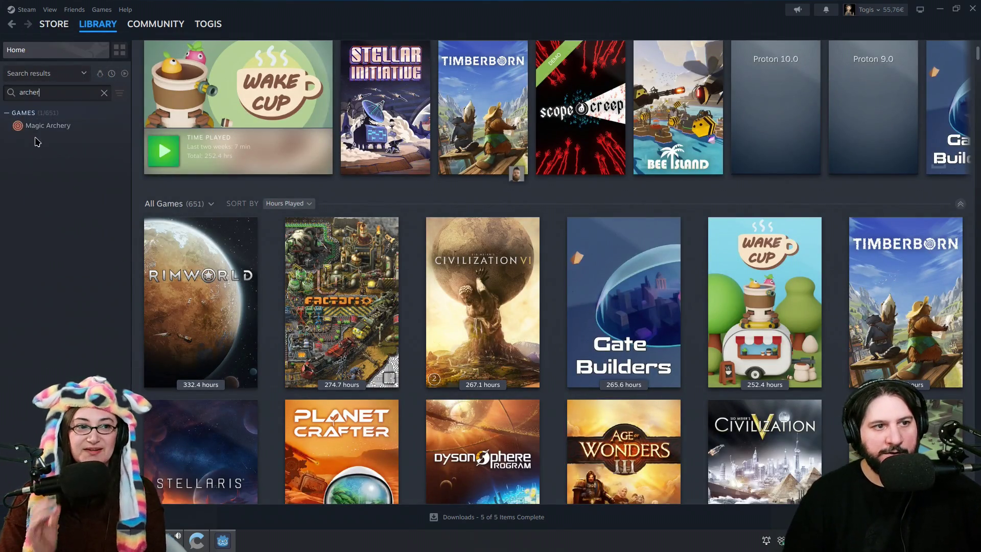
left_click(44, 125)
left_click(168, 248)
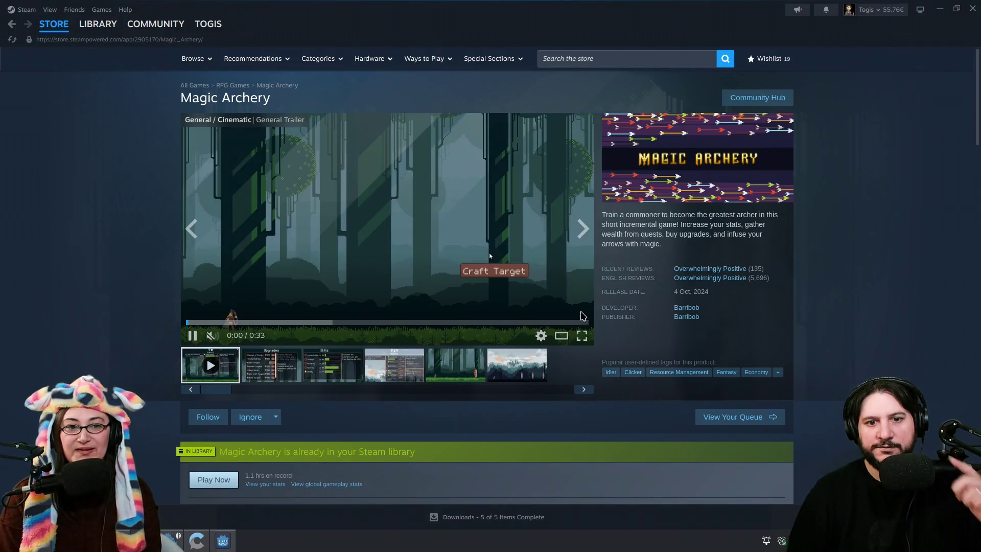
Step: Watch the Magic Archery trailer in theater view, skipping ahead to 0:20
left_click(562, 337)
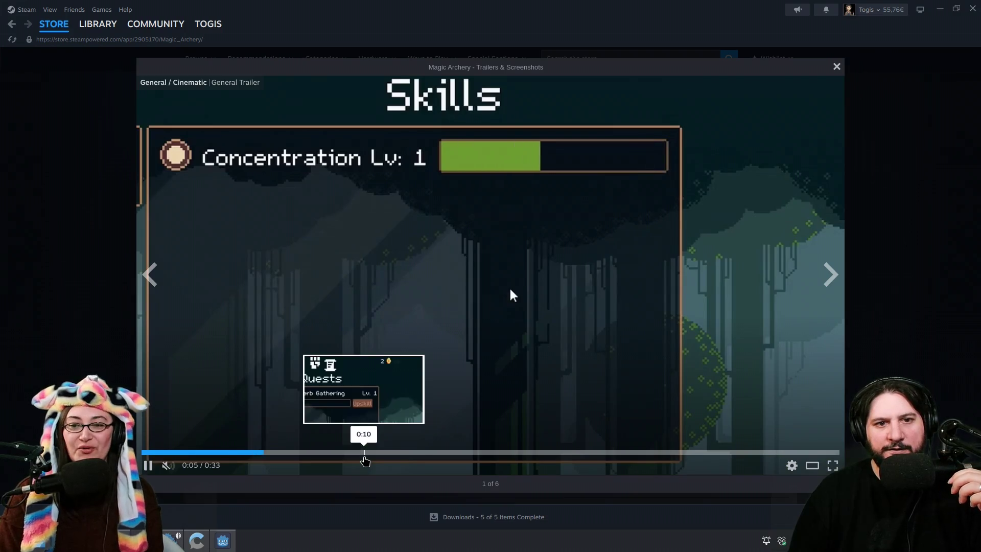
left_click(364, 453)
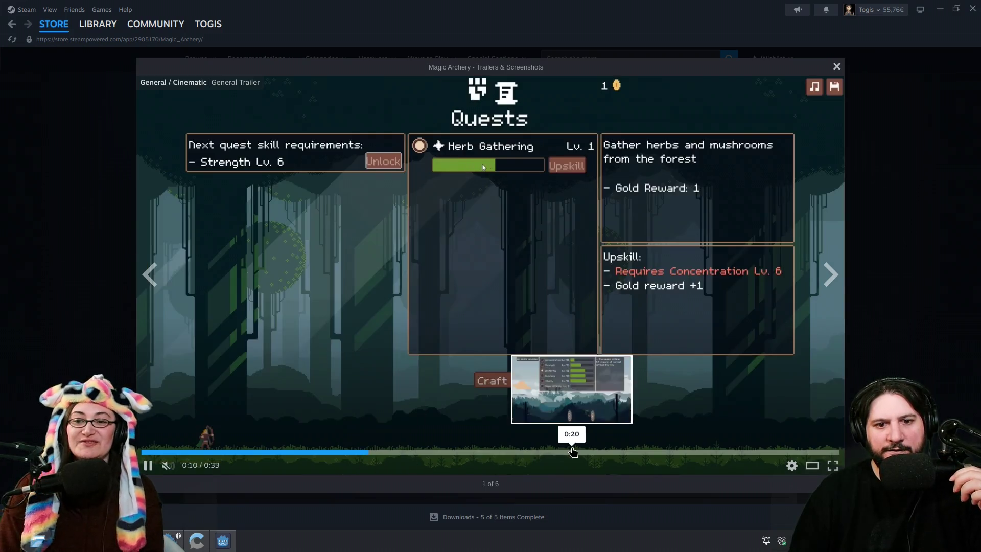
left_click(583, 453)
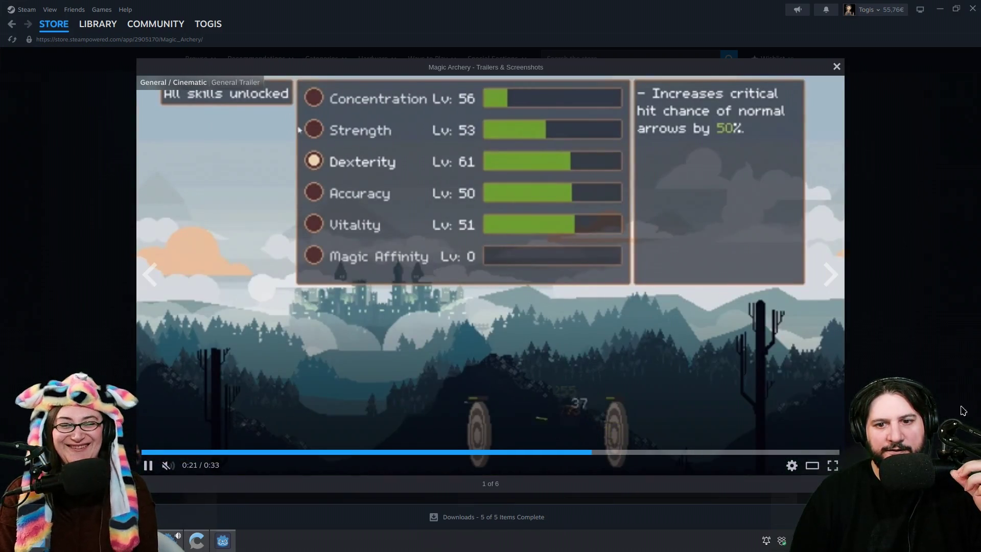
key("Escape")
Step: Scroll through the store page to browse its related games
scroll(964, 404, "down", 1)
scroll(342, 111, "down", 15)
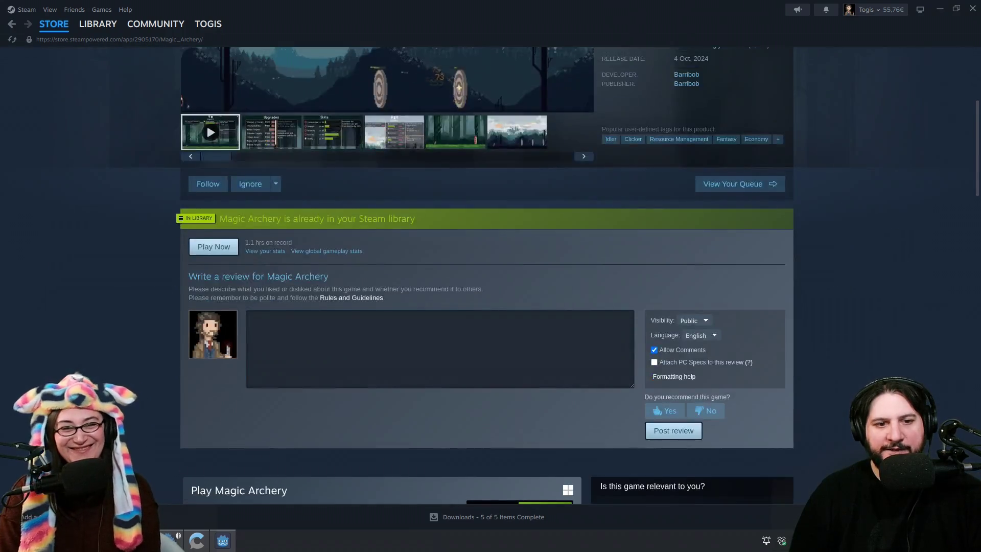
scroll(342, 111, "down", 5)
scroll(461, 365, "up", 3)
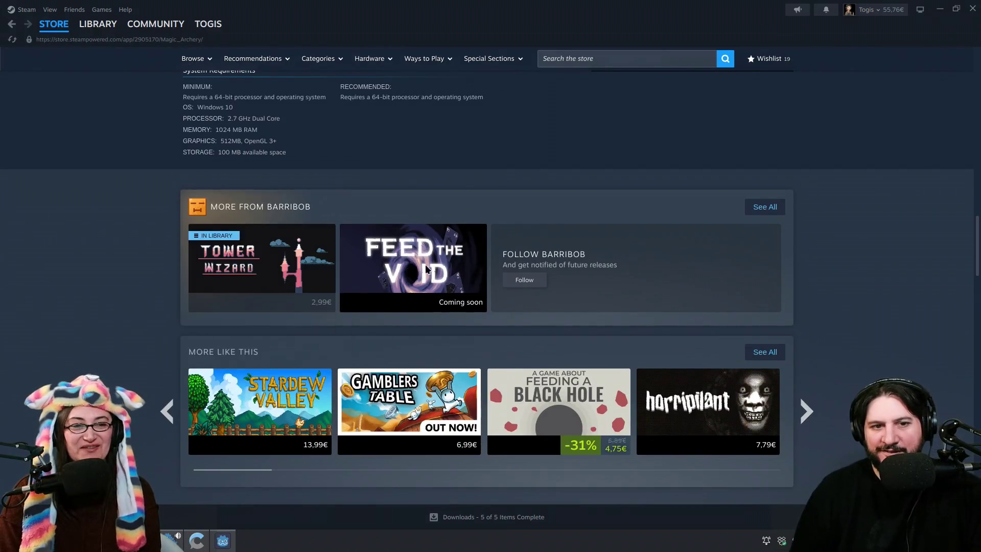
mouse_move(431, 269)
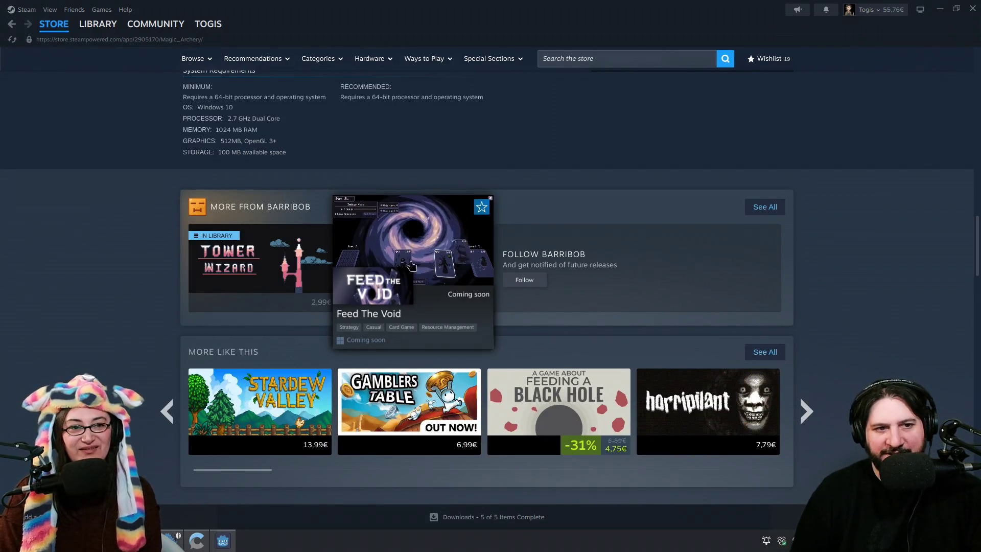
mouse_move(275, 267)
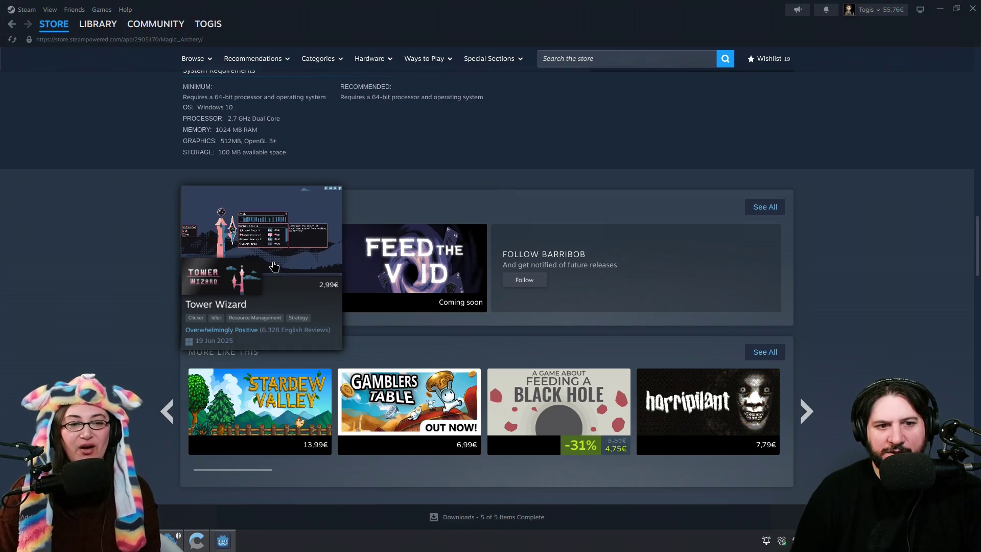
scroll(127, 282, "up", 8)
scroll(129, 293, "up", 5)
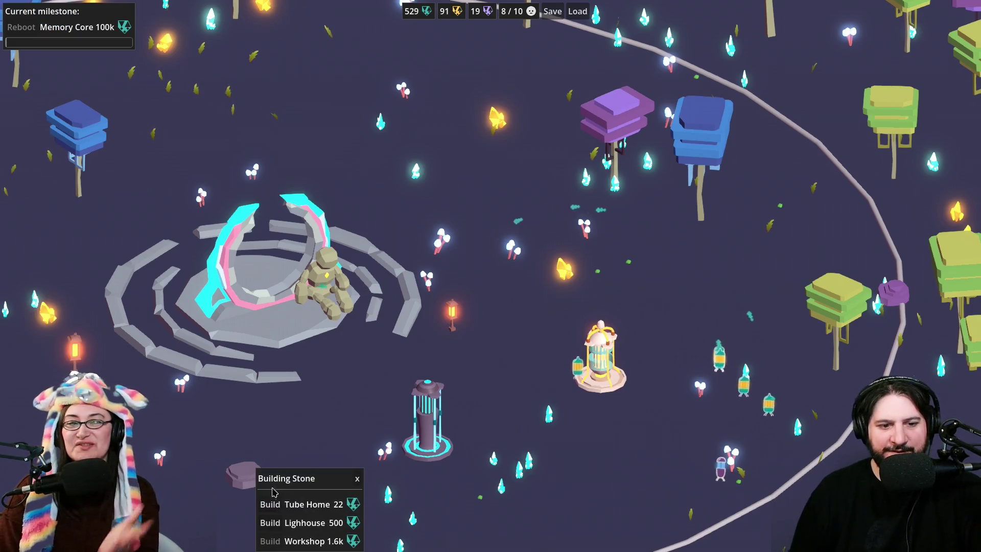
Step: Build a lighthouse on the building stone, then mine the nearby and yellow crystals
left_click(319, 521)
key("a")
key("s")
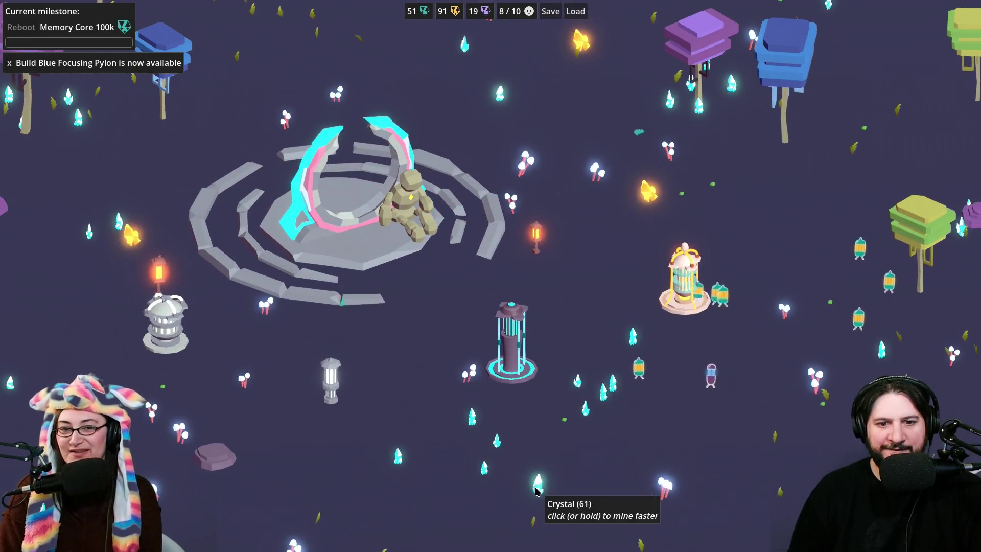
left_click(537, 490)
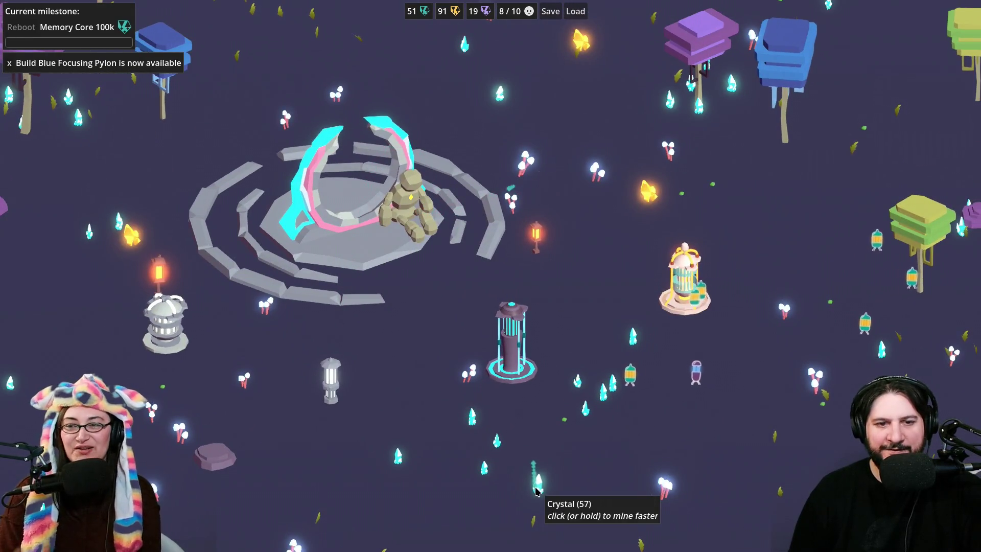
left_click(536, 491)
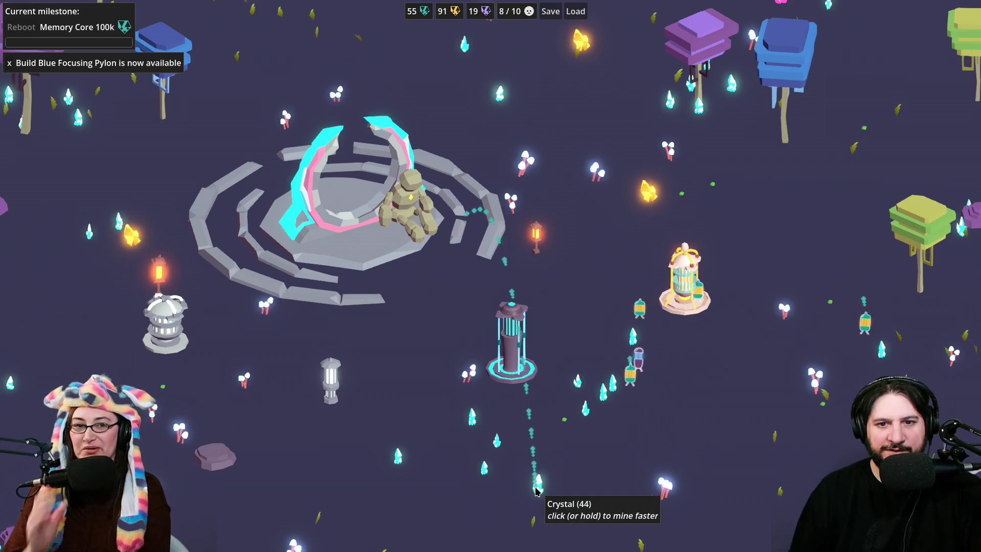
left_click(131, 241)
left_click(131, 241)
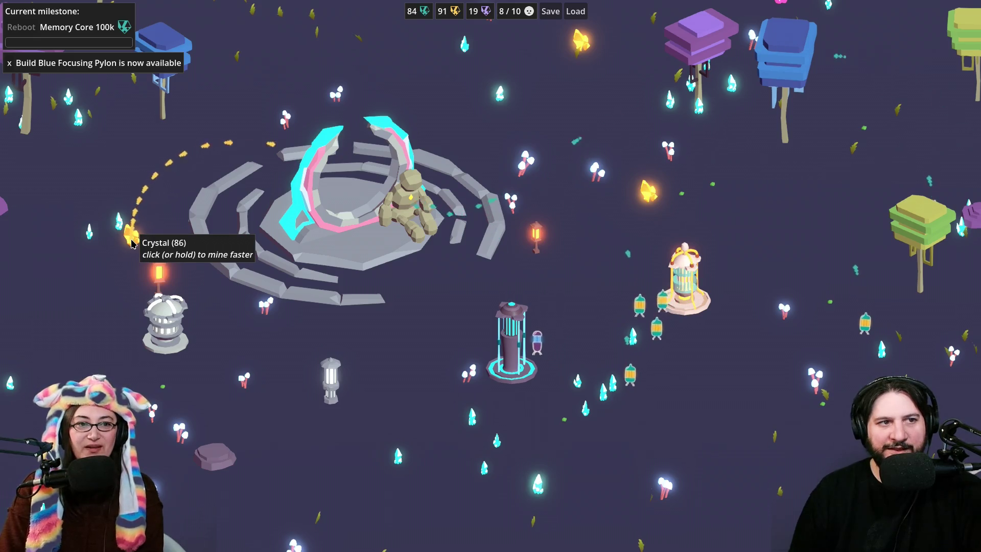
left_click(131, 242)
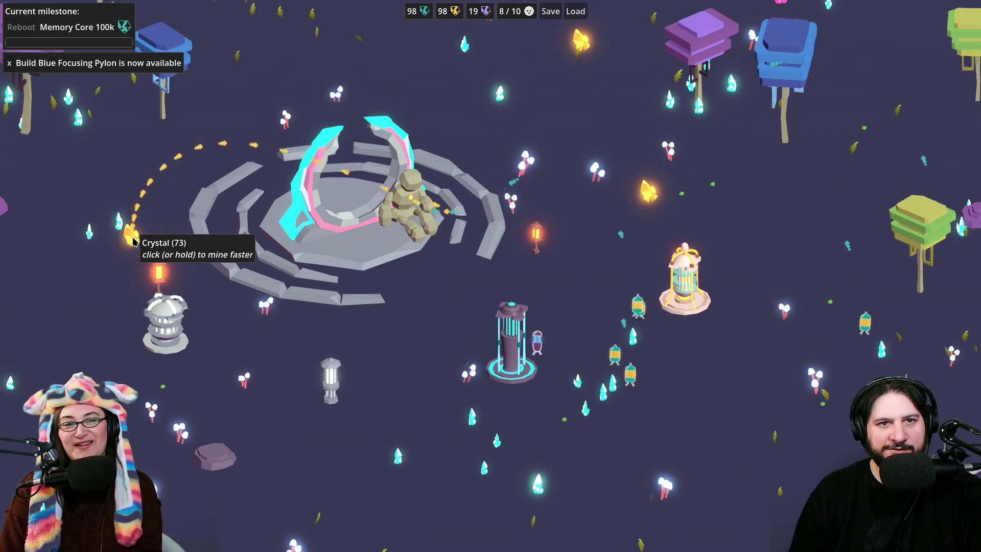
Step: Hold on another crystal to keep mining until teal reaches 657
left_click(685, 281)
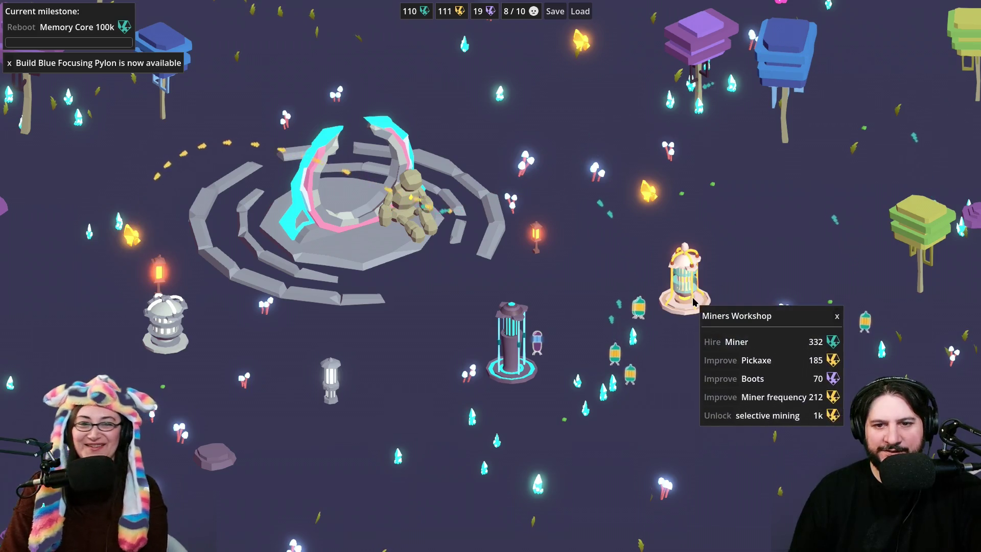
left_click(586, 45)
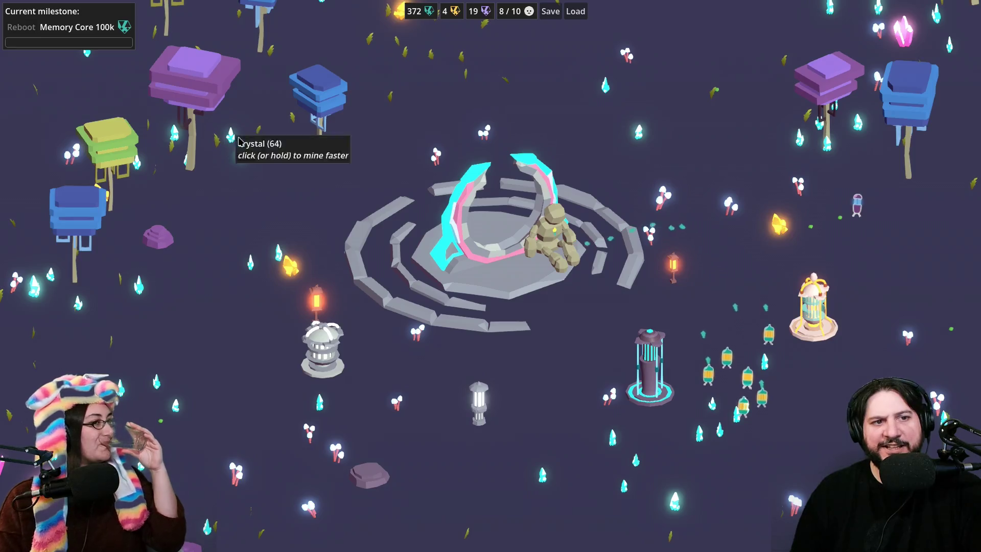
mouse_move(231, 146)
left_mouse_down()
mouse_move(233, 138)
mouse_move(240, 157)
mouse_move(235, 138)
left_mouse_up()
key("d")
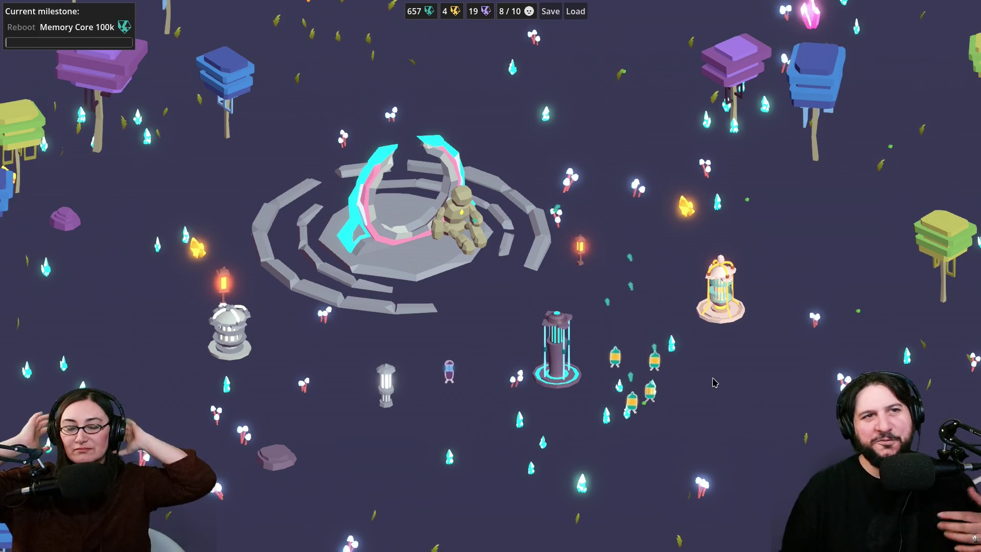
Step: Build a Blue Focusing Pylon on the rock building stone
left_click(725, 316)
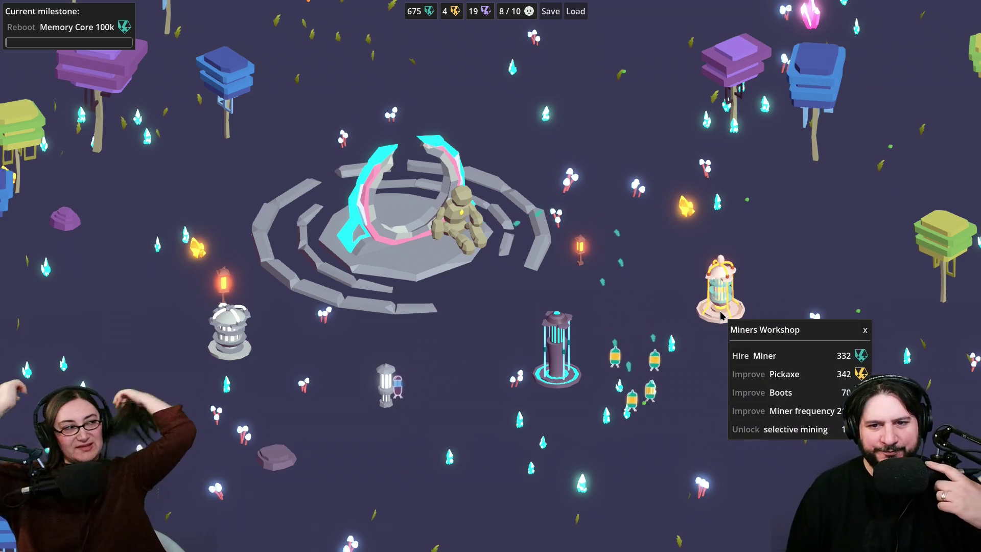
left_click(309, 456)
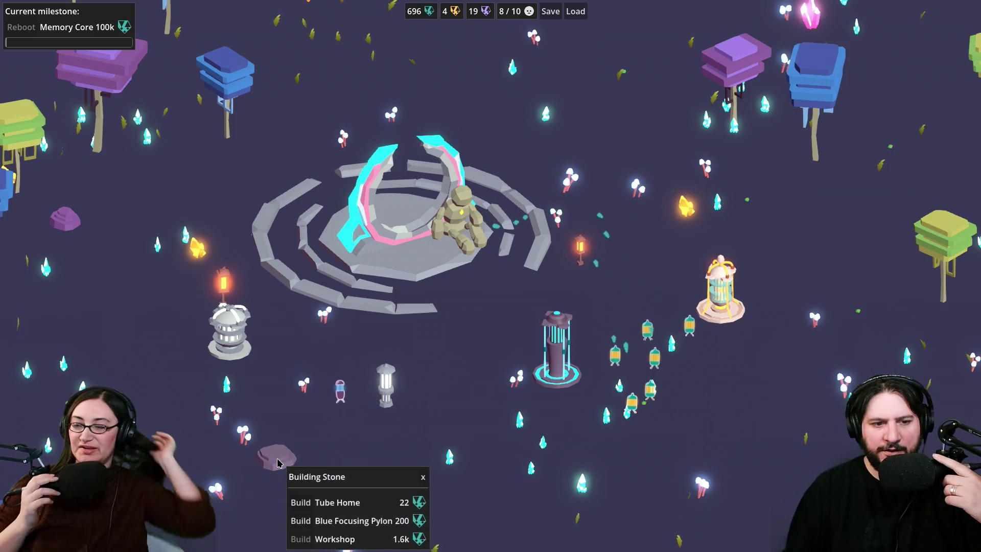
left_click(425, 439)
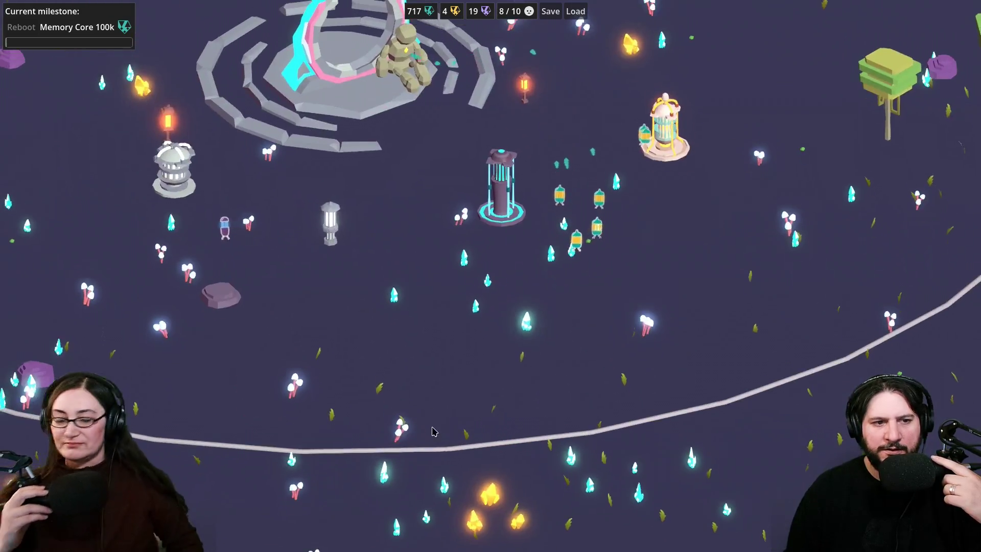
left_click(262, 398)
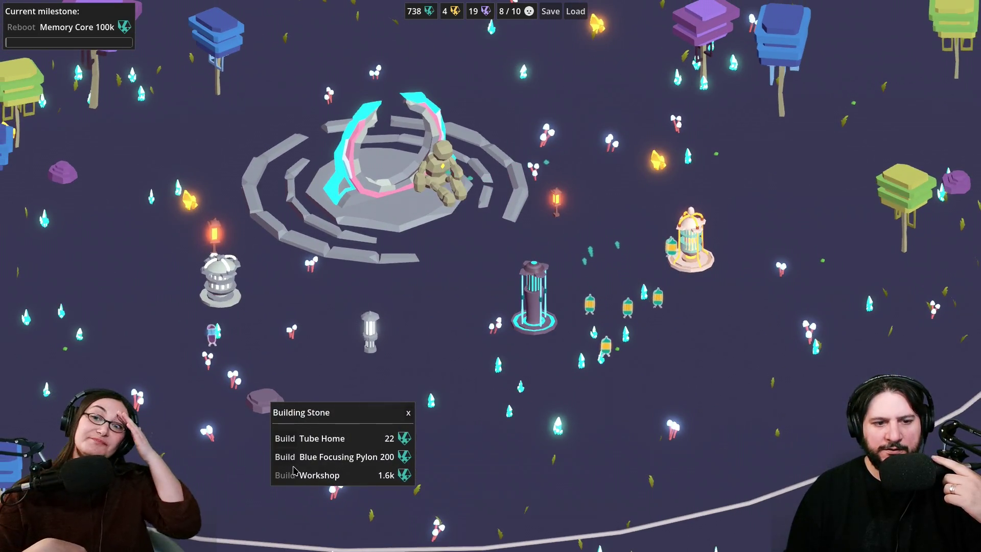
left_click(347, 457)
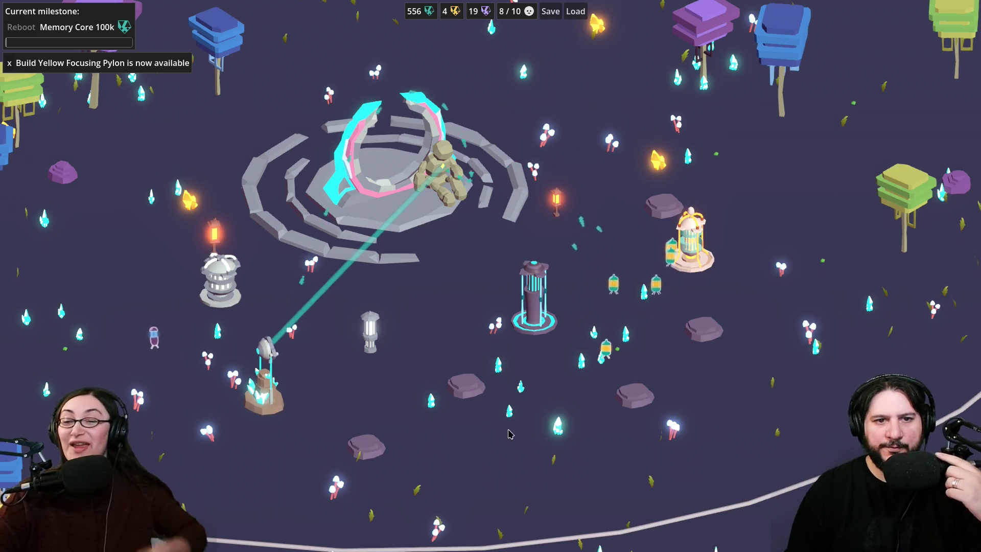
Step: Inspect the focusing pylon's upgrade info, then mine a crystal
left_click(287, 408)
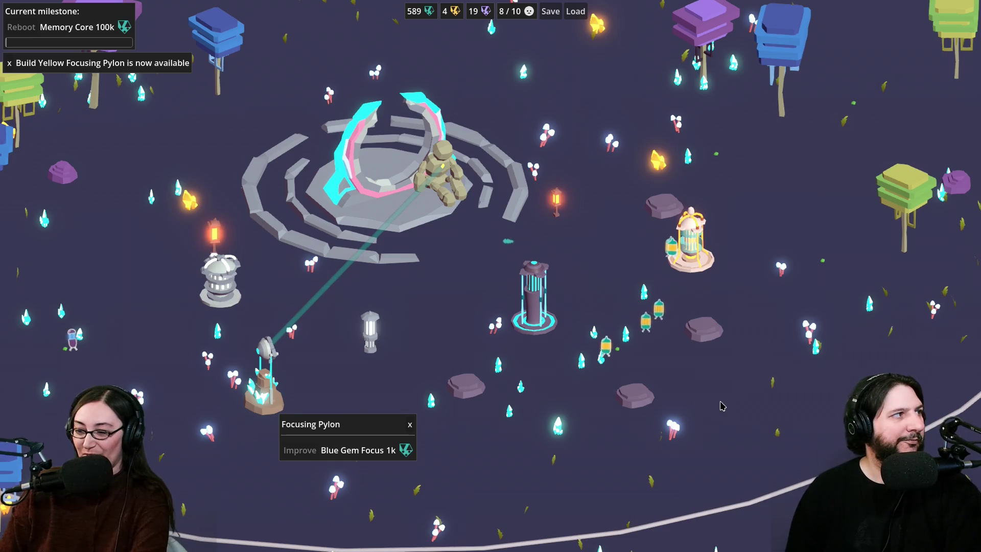
left_click(869, 306)
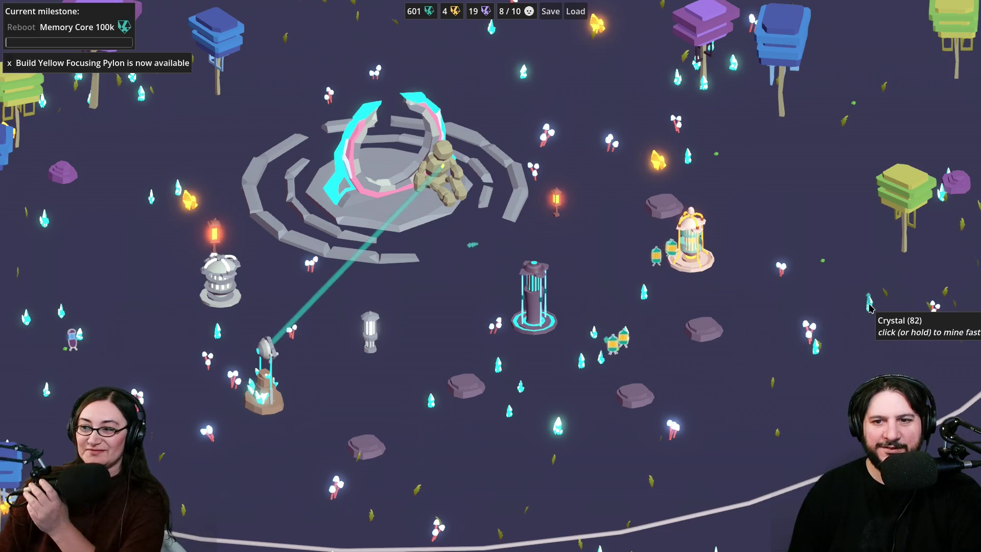
left_click(869, 306)
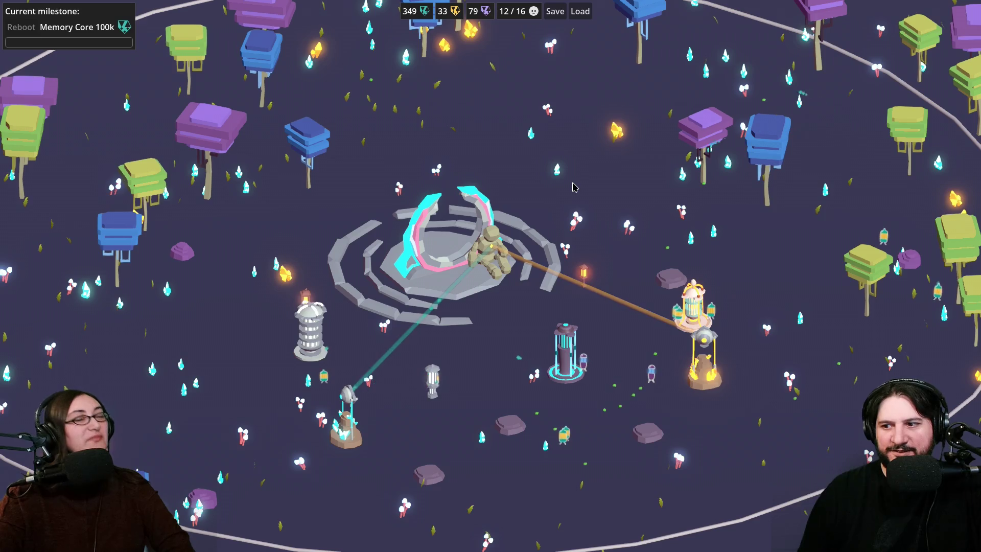
left_click_drag(573, 264, 579, 249)
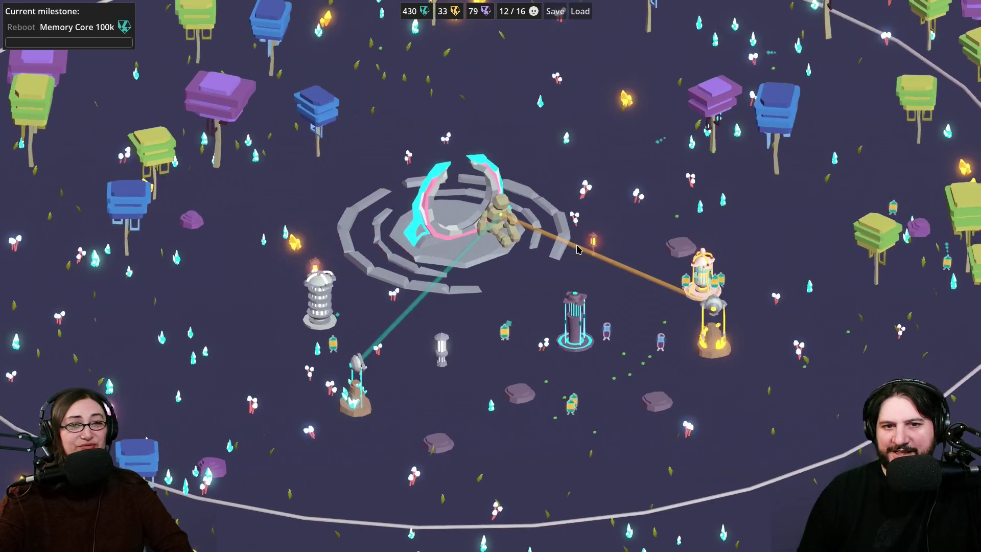
scroll(607, 306, "up", 2)
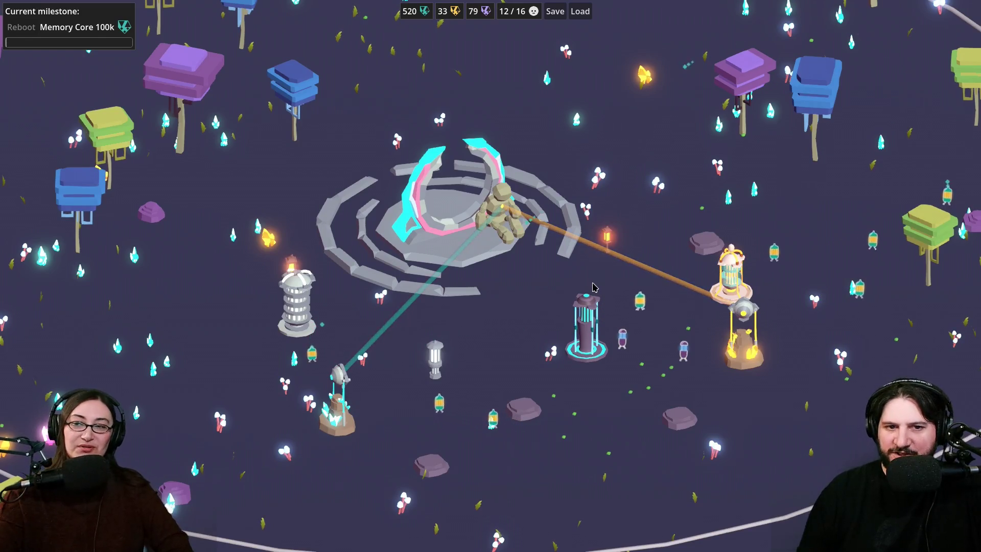
left_click_drag(705, 240, 637, 256)
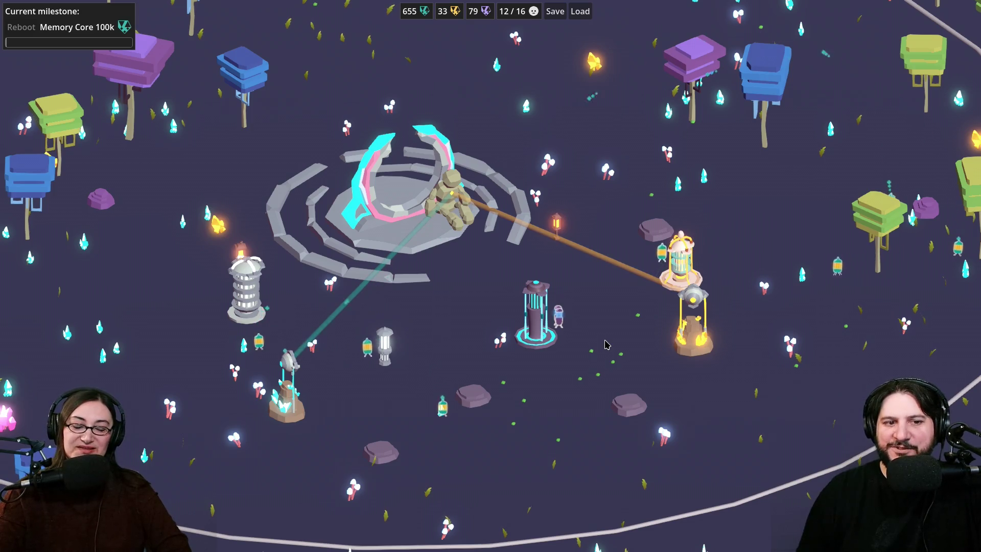
left_click_drag(452, 349, 474, 351)
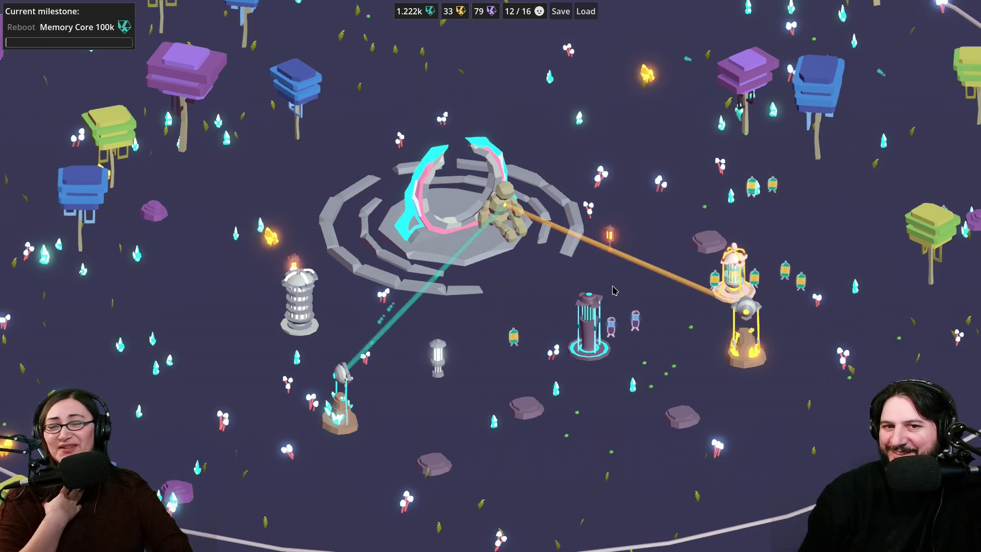
key("s")
key("d")
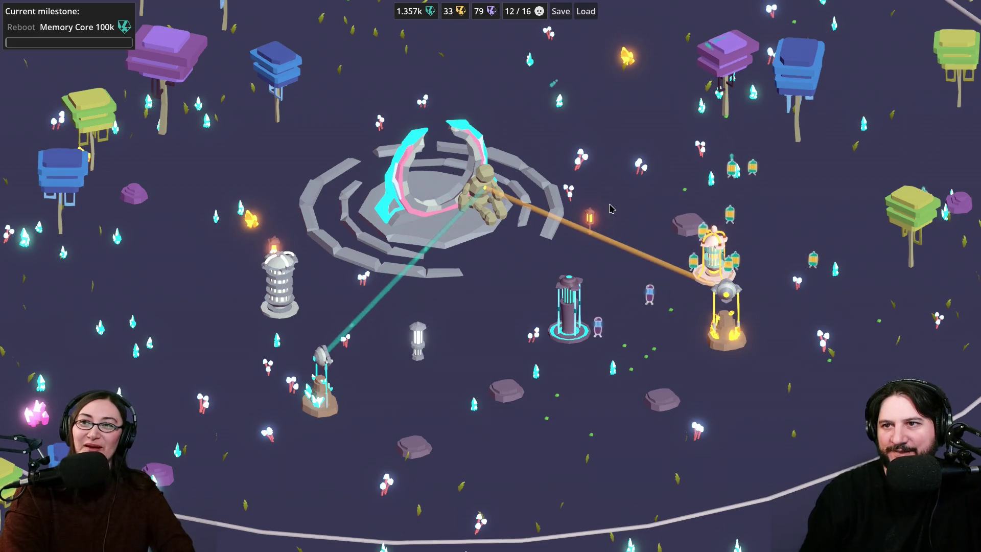
key("w")
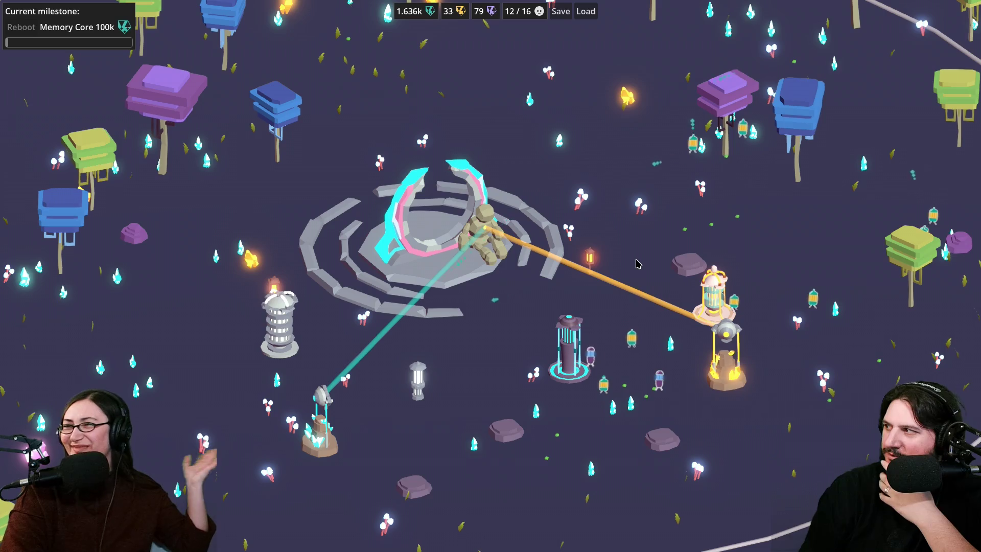
key("d")
key("s")
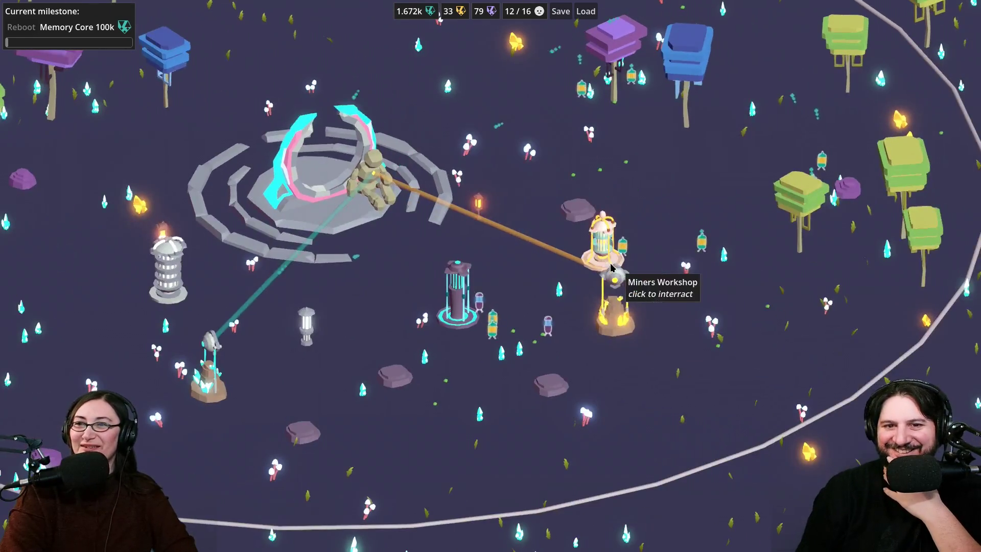
scroll(611, 267, "up", 5)
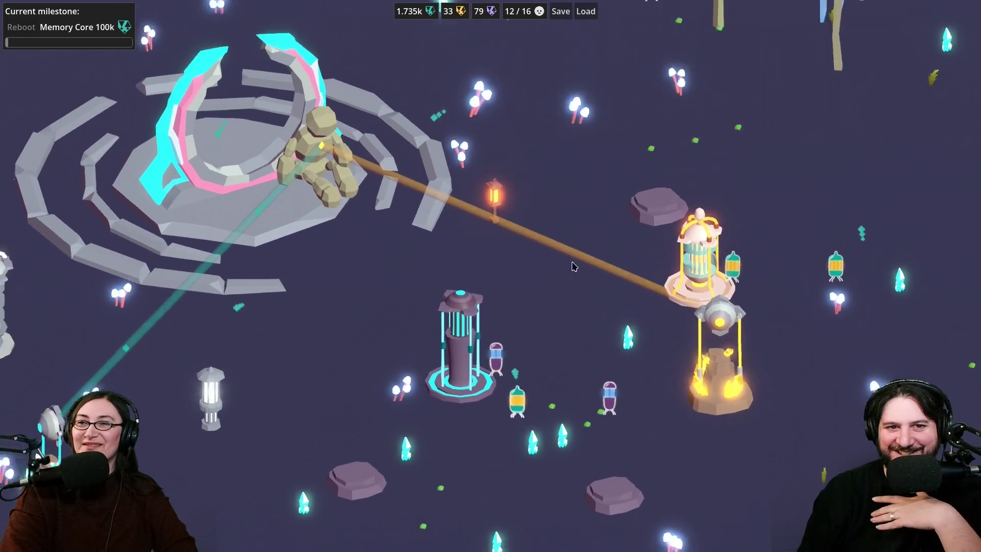
scroll(575, 267, "down", 6)
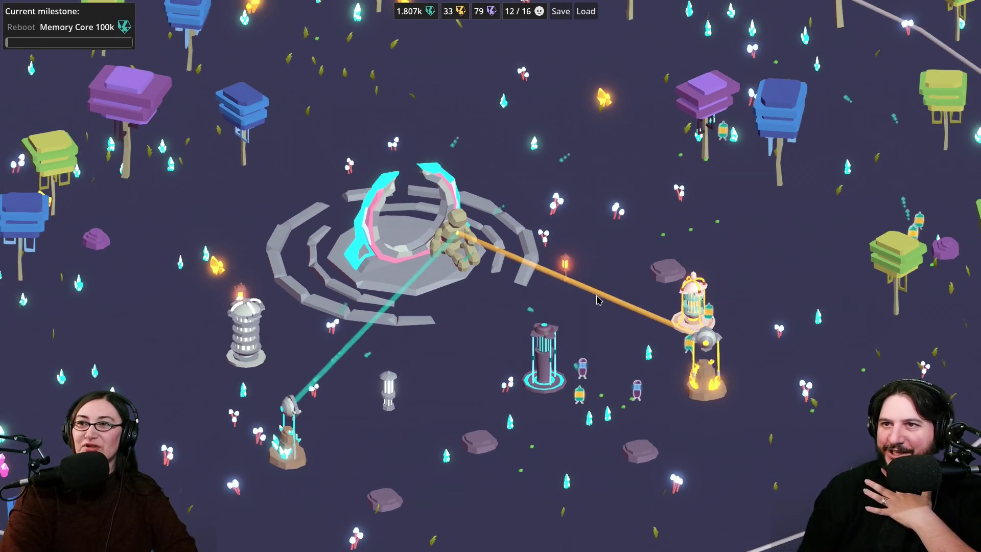
key("s")
key("d")
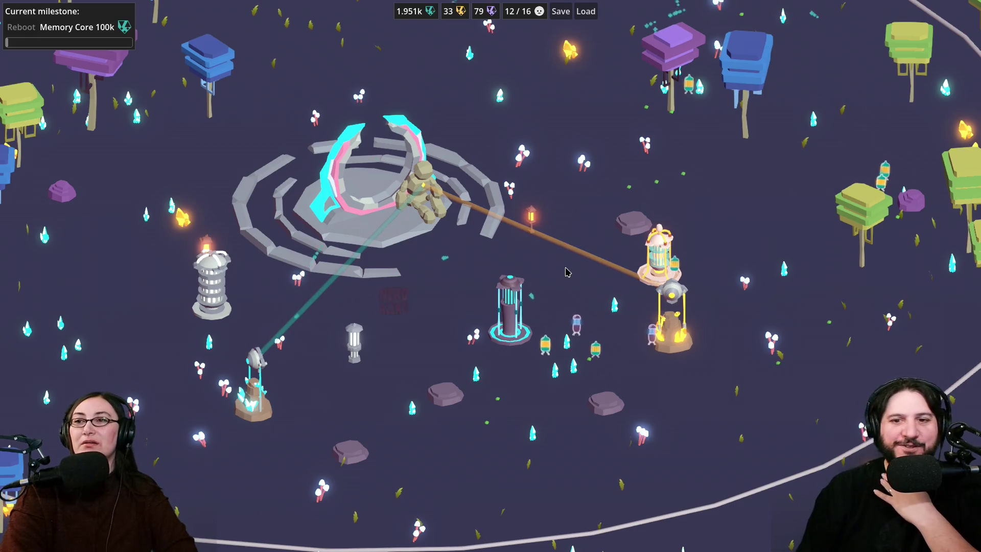
key("s")
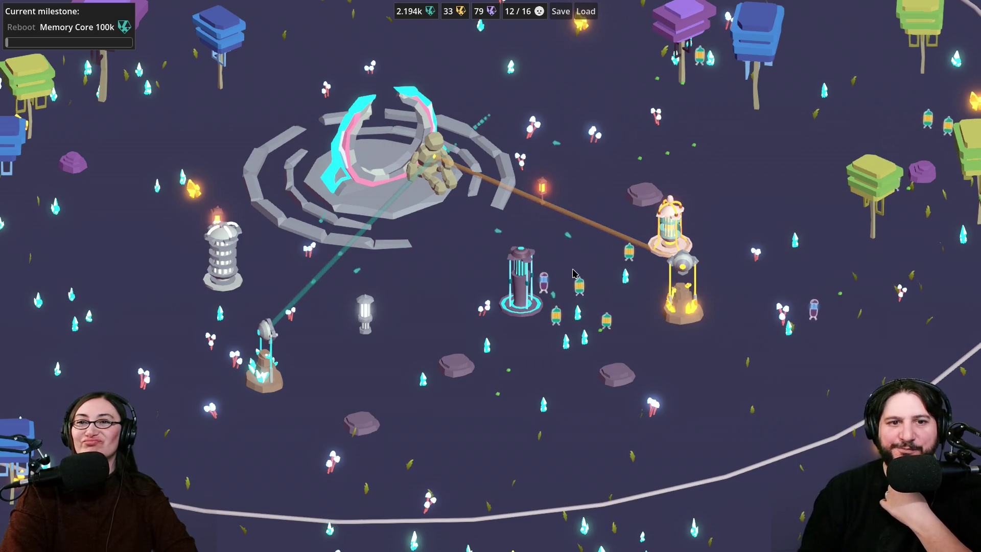
key("w")
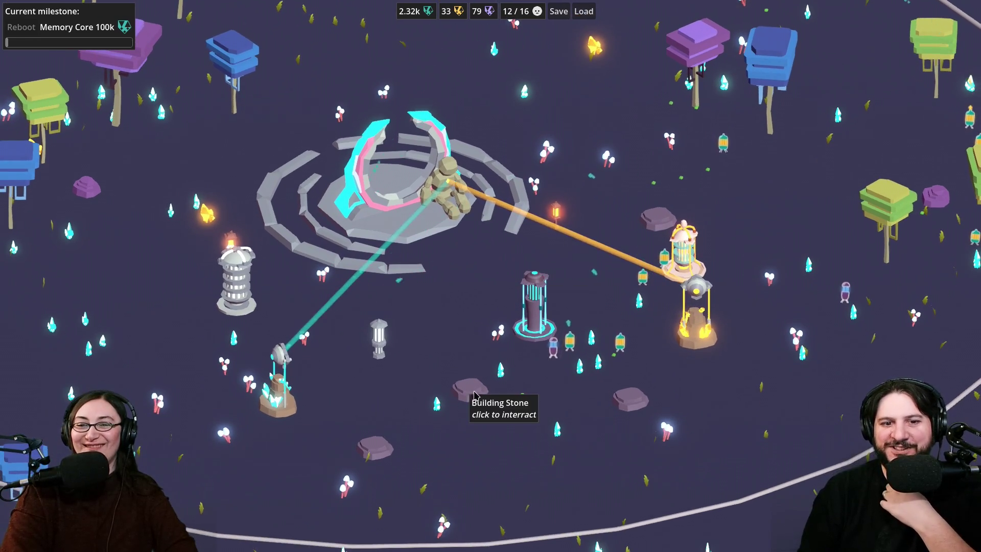
Step: Check the build options at several stones and build a Tube Home on the stone near the cage
left_click(473, 398)
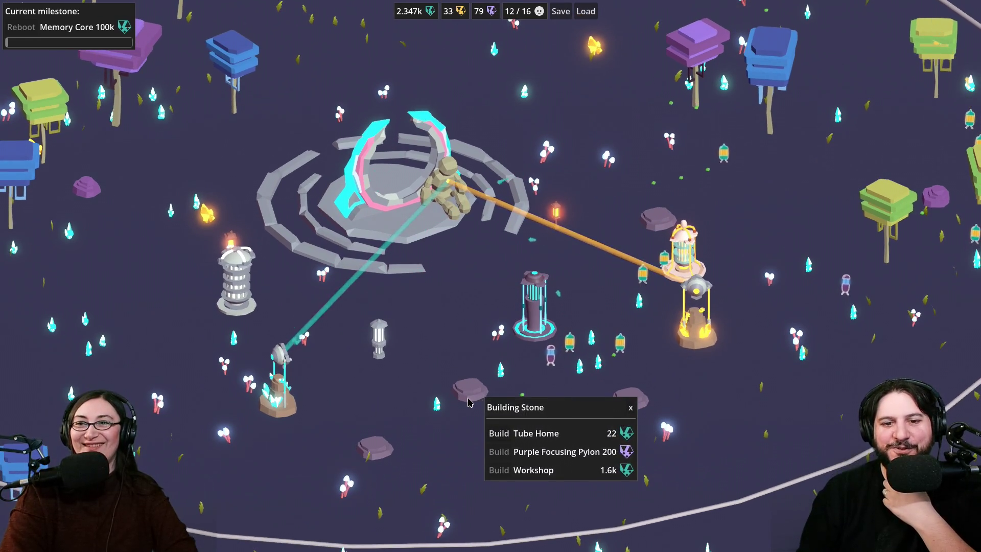
key("s")
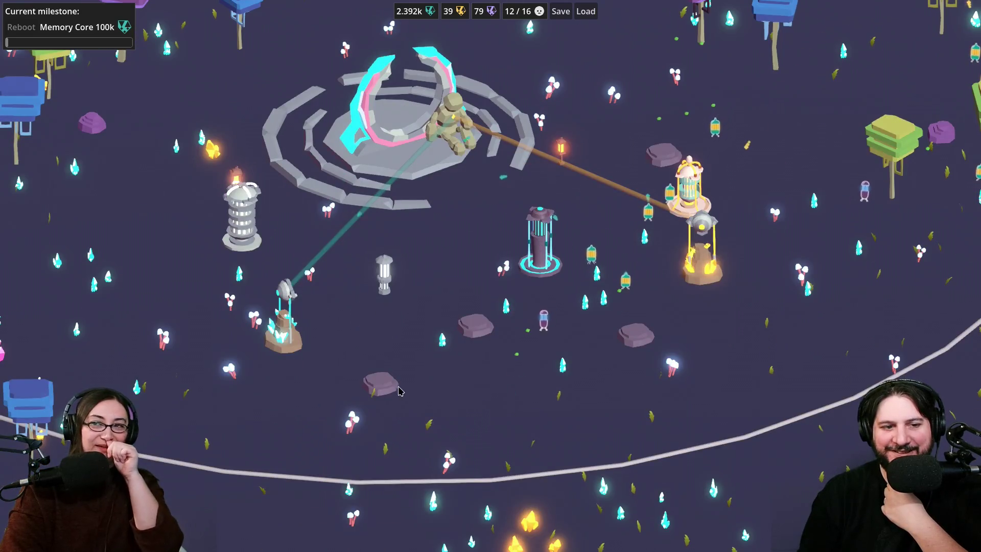
left_click(388, 391)
key("w")
left_click(474, 395)
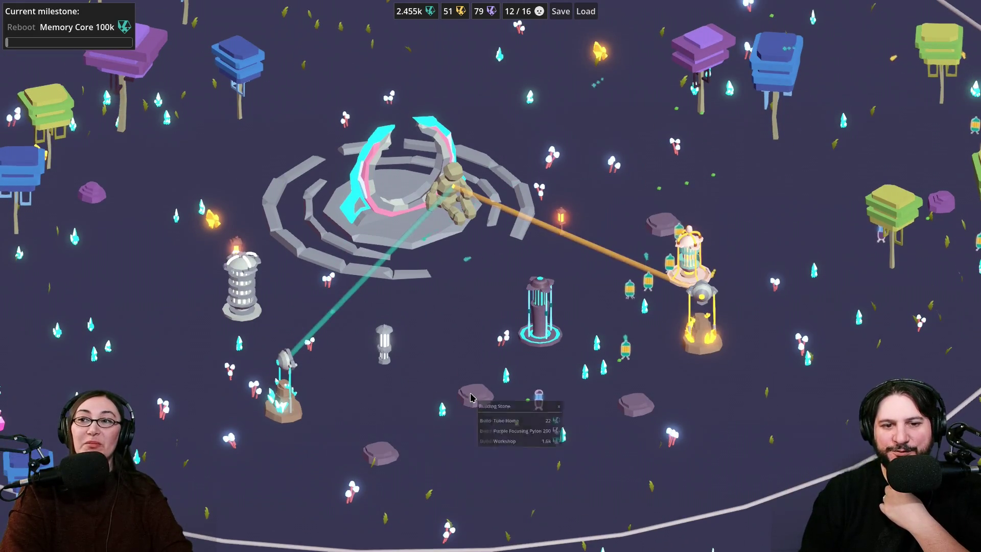
left_click(638, 401)
left_click(796, 417)
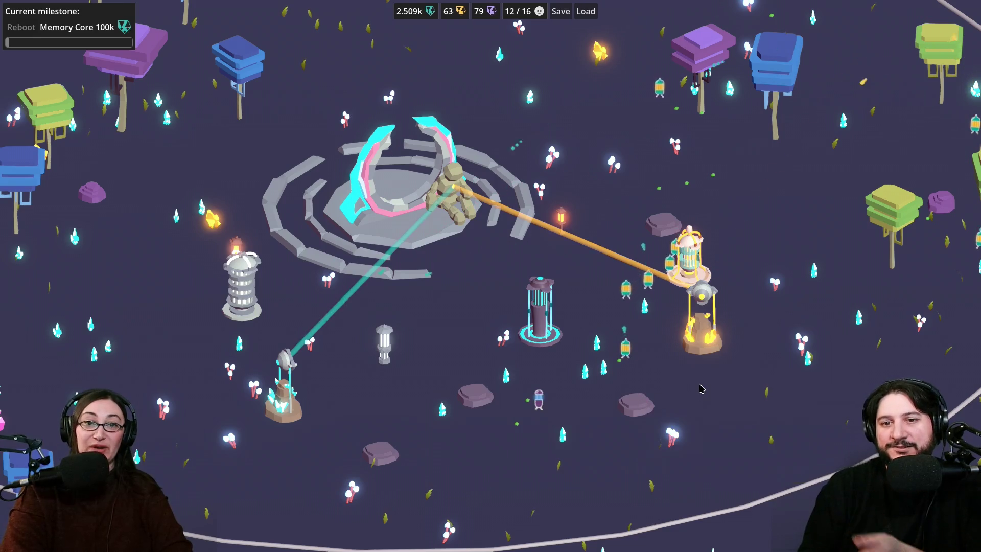
left_click(665, 231)
left_click(731, 268)
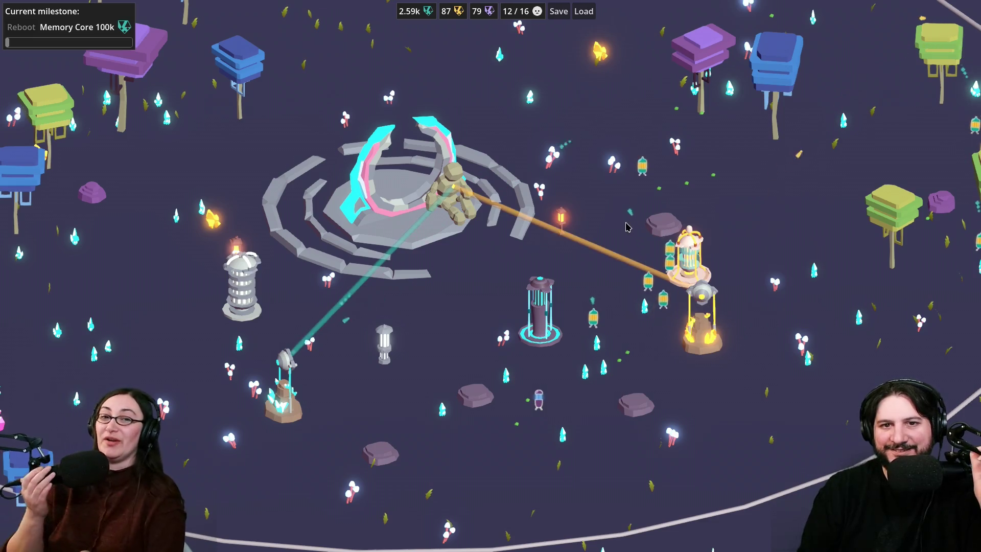
Step: Upgrade Blue Gem Focus on the blue Focusing Pylon
key("w")
key("d")
key("s")
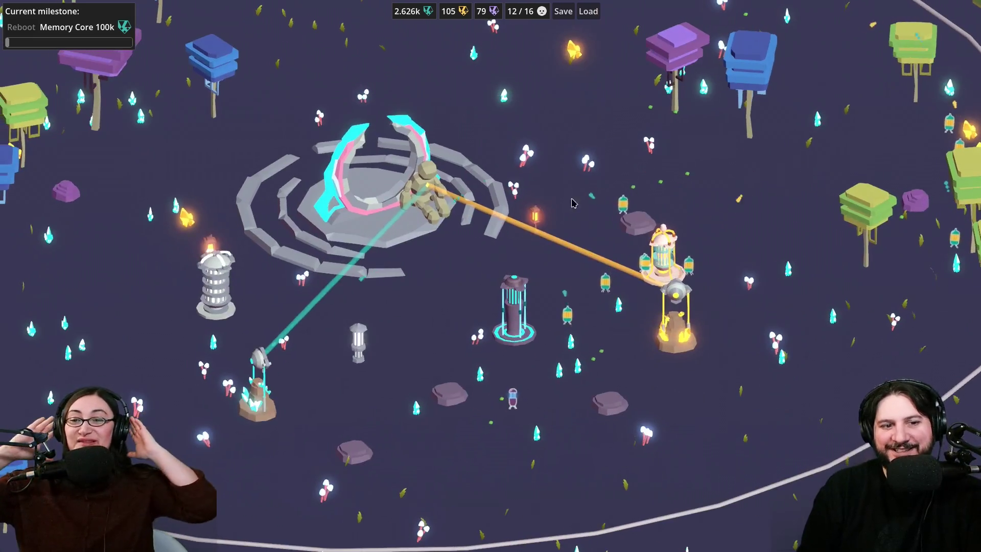
left_click(258, 388)
left_click(288, 449)
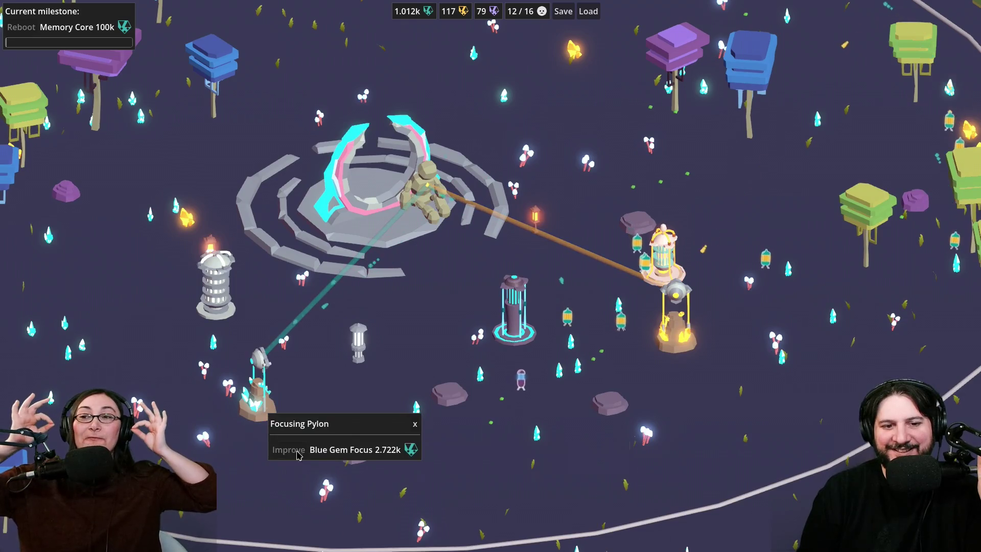
Step: Hire another Gemmer at the Crystal Incubator, bringing the workers to 13/16
left_click(682, 338)
left_click(679, 306)
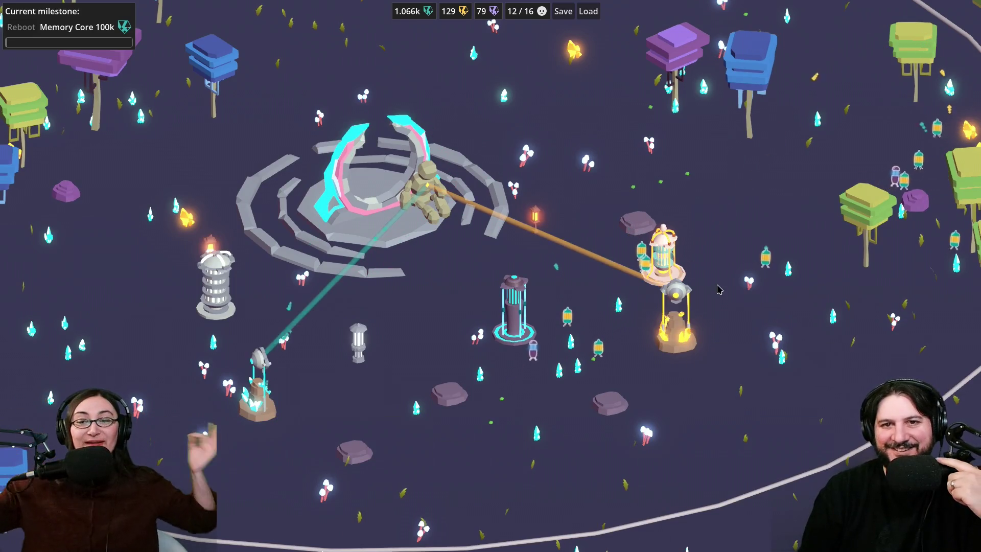
left_click(674, 271)
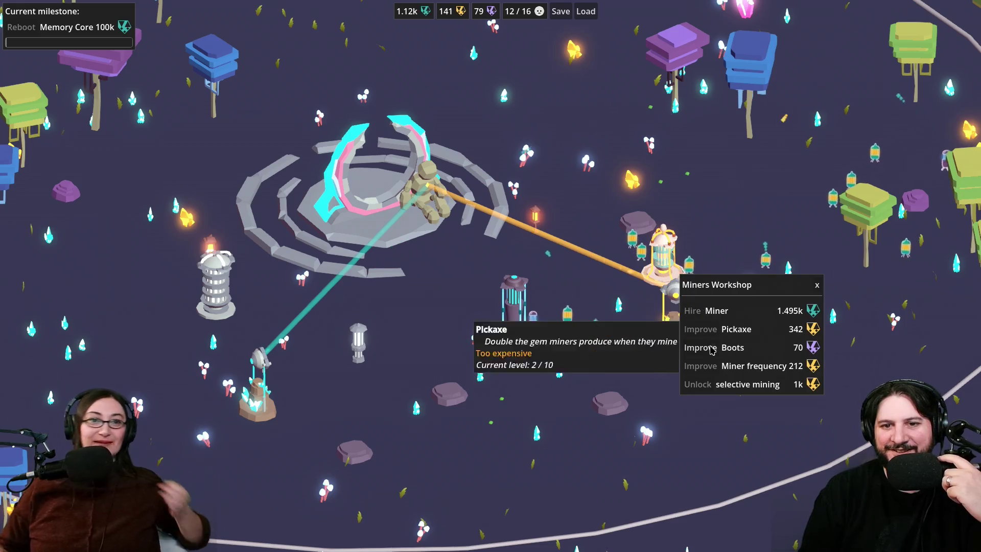
left_click(675, 324)
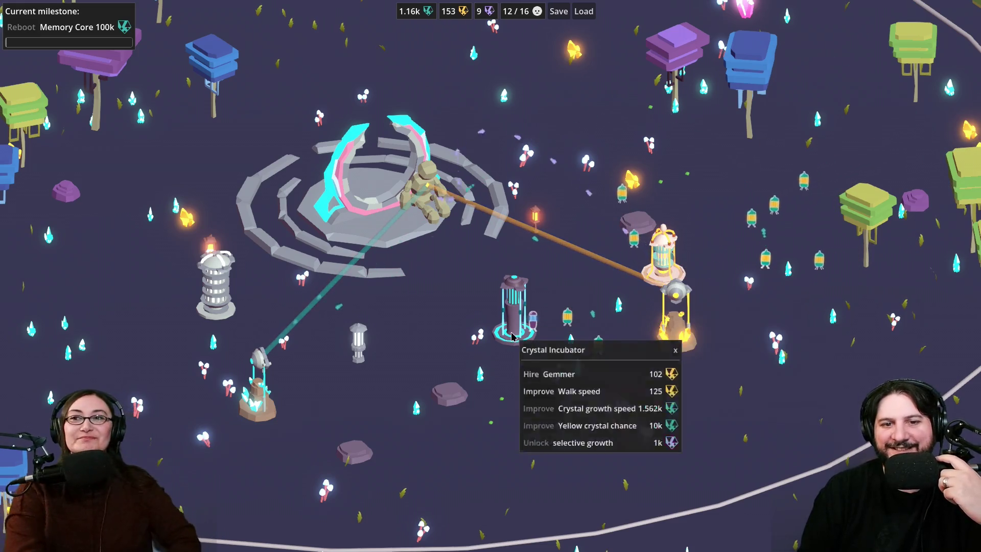
left_click(535, 382)
left_click(574, 351)
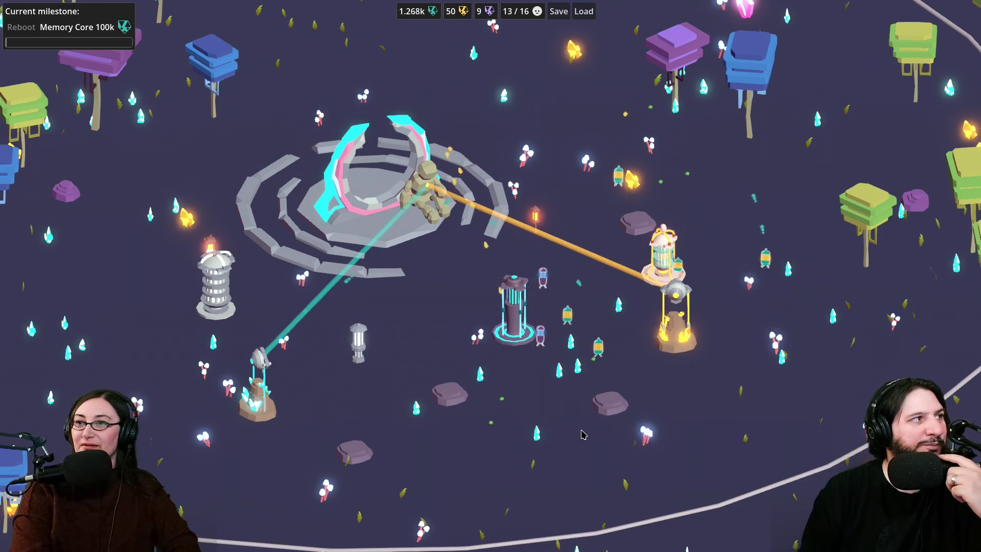
Step: Check the build options at the purple stones without building, then pan across the map
left_click(618, 408)
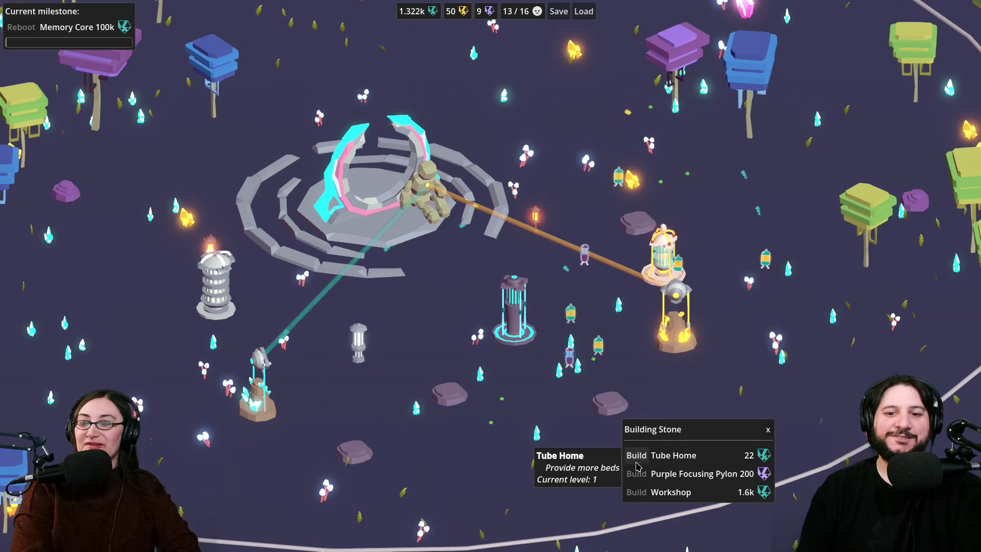
left_click(359, 456)
left_click(352, 409)
key("s")
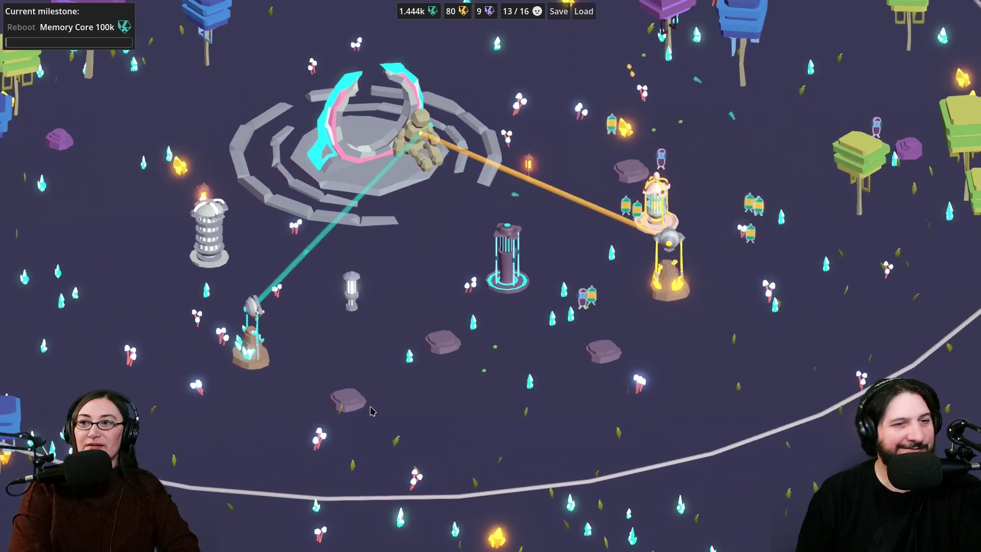
key("w")
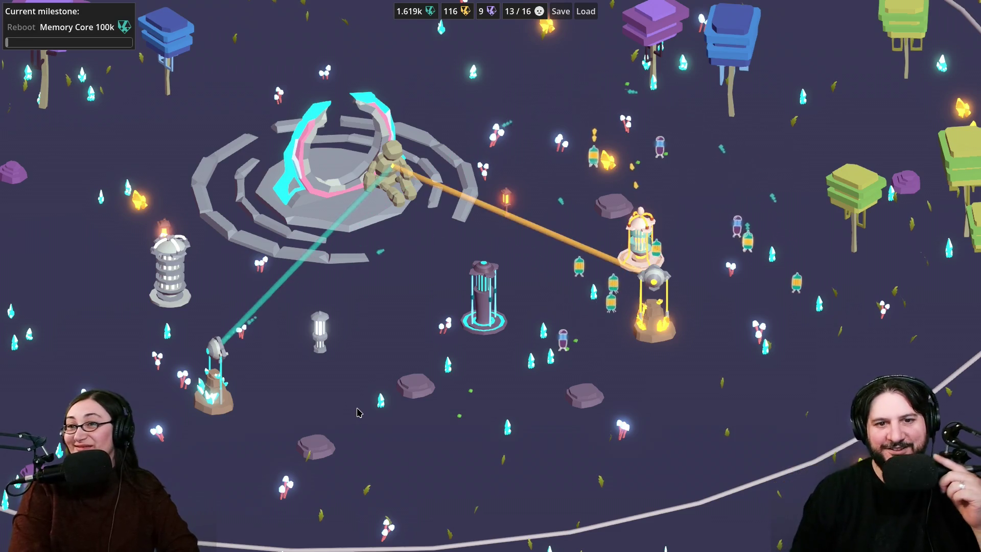
key("a")
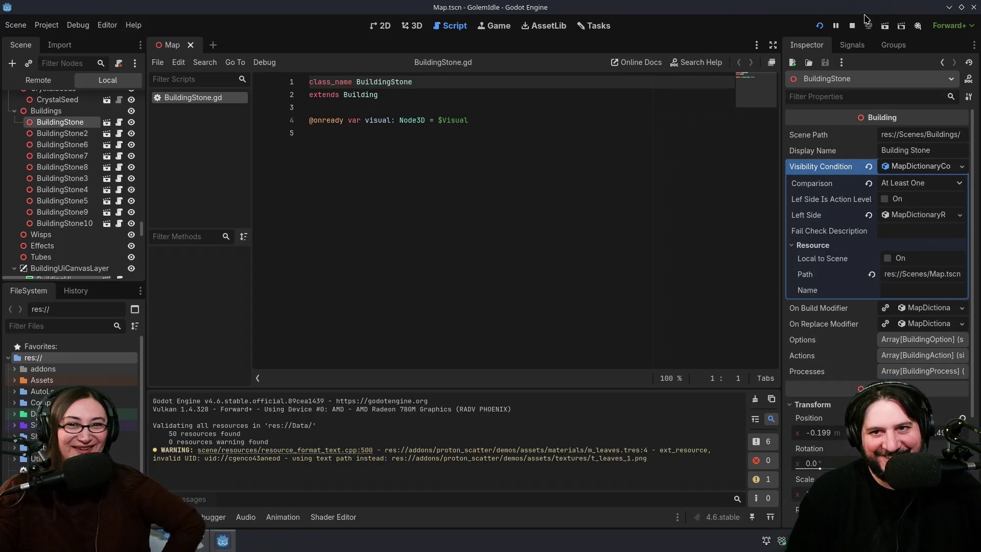
Step: Stop the running idle game and jump to line 99 of ProceduralWaterShape.gd
left_click(853, 26)
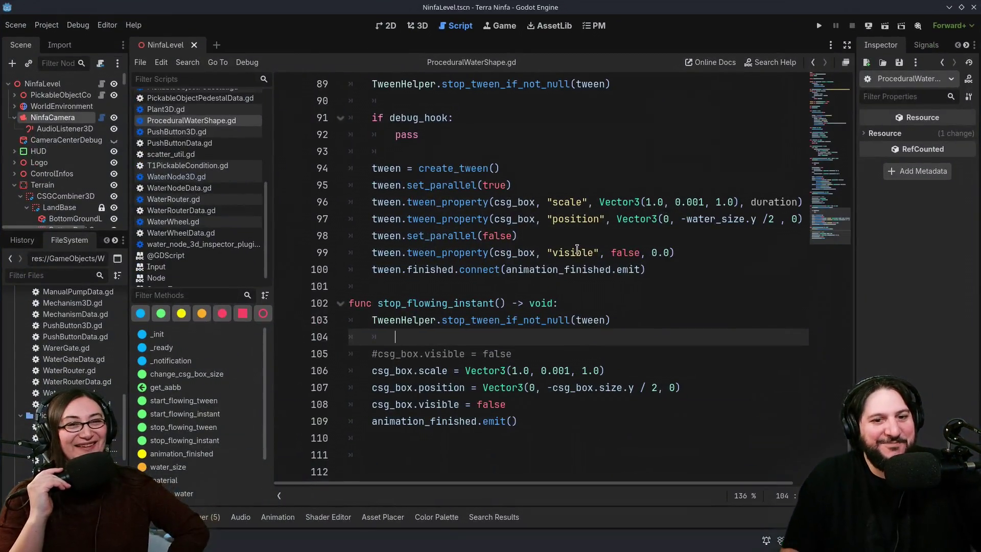
left_click(577, 250)
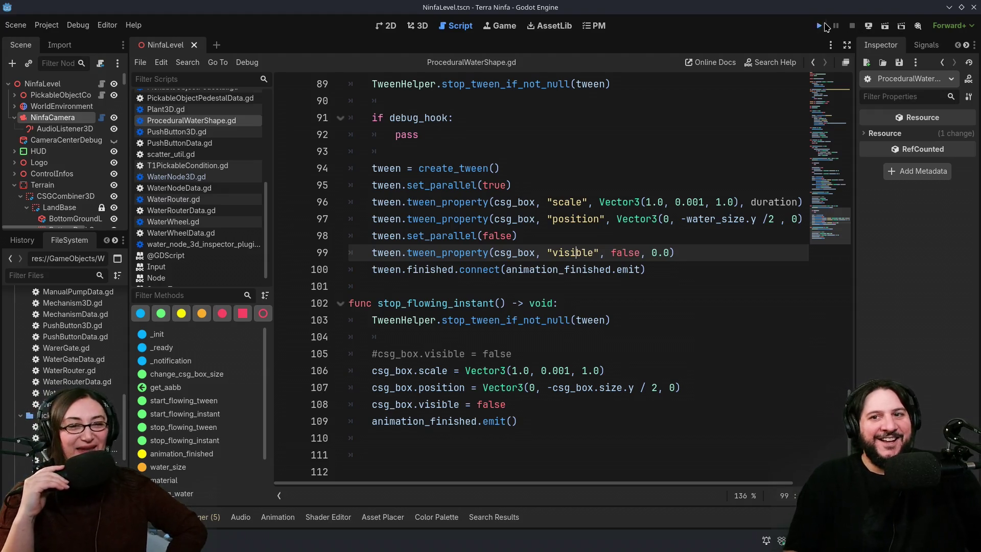
Step: Run the Terra Ninfa project and start a new game from the main menu
left_click(824, 25)
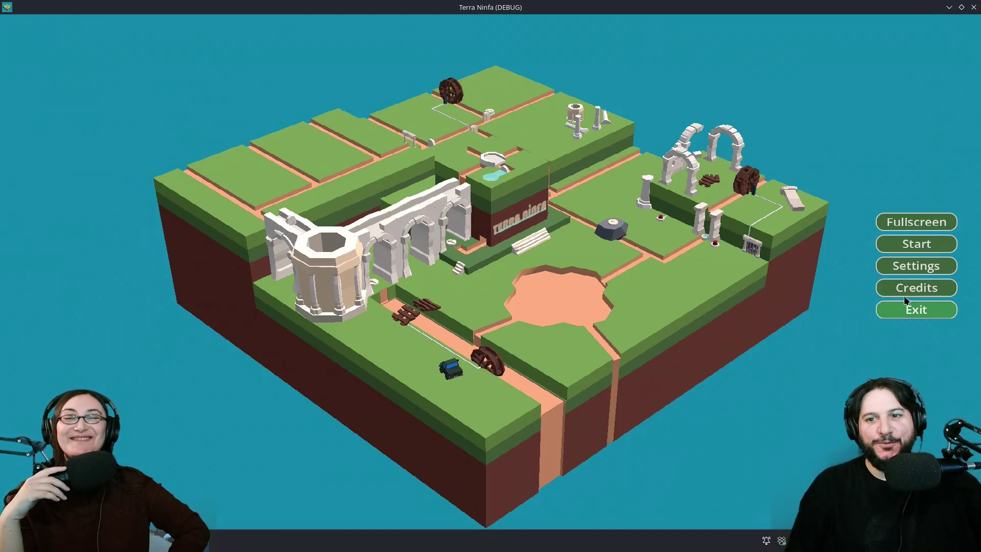
left_click(914, 245)
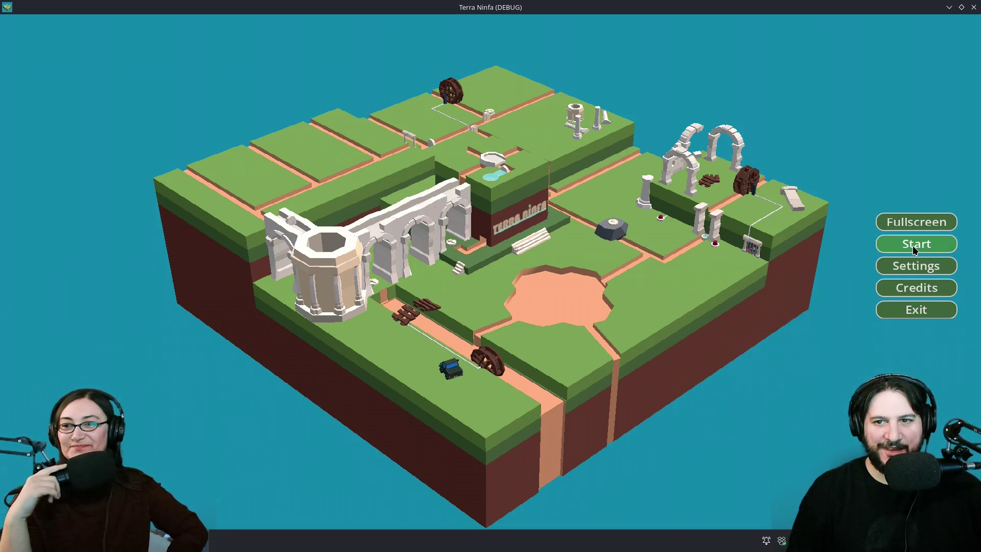
left_click(914, 253)
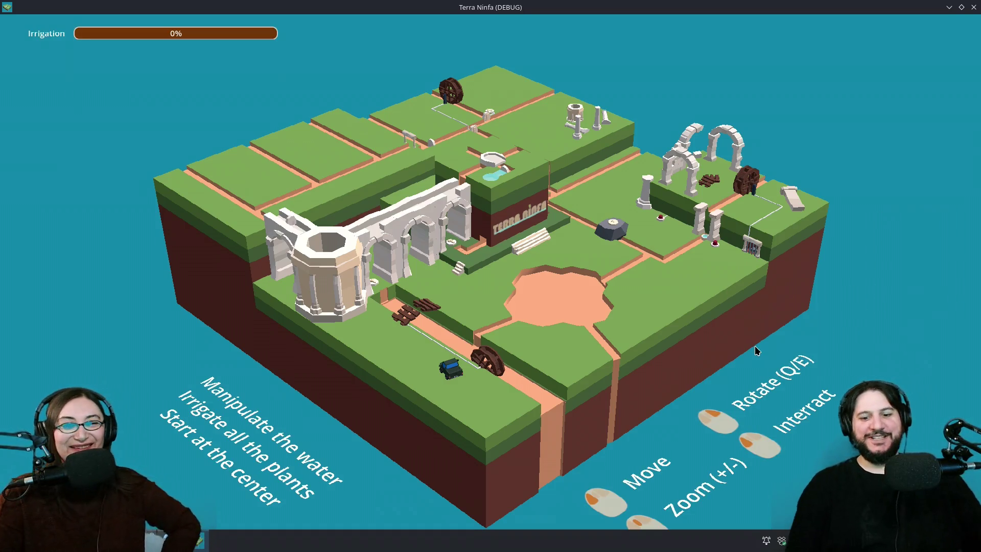
Step: Rotate the game camera around the island with Q, then stop the debug run with F8
key("q")
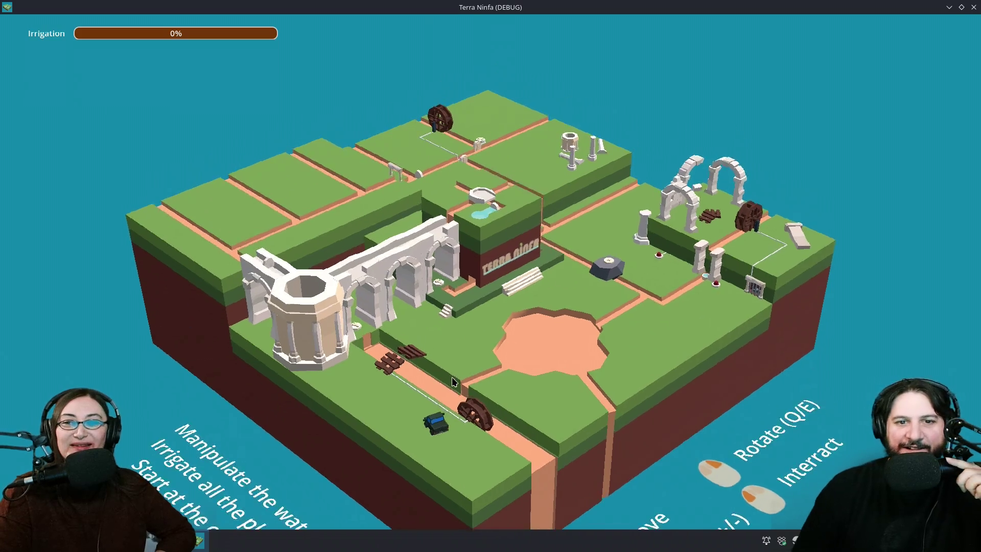
key("q")
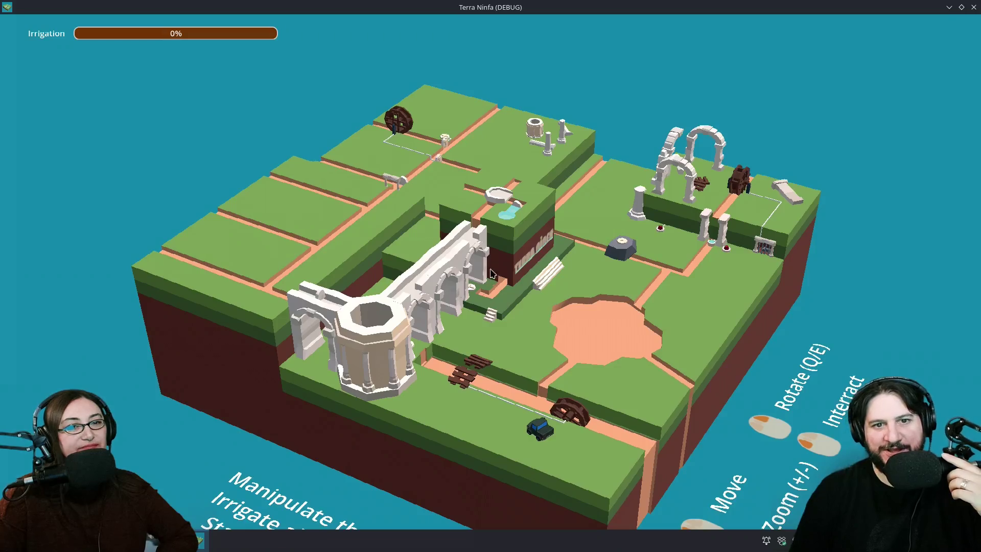
key("q")
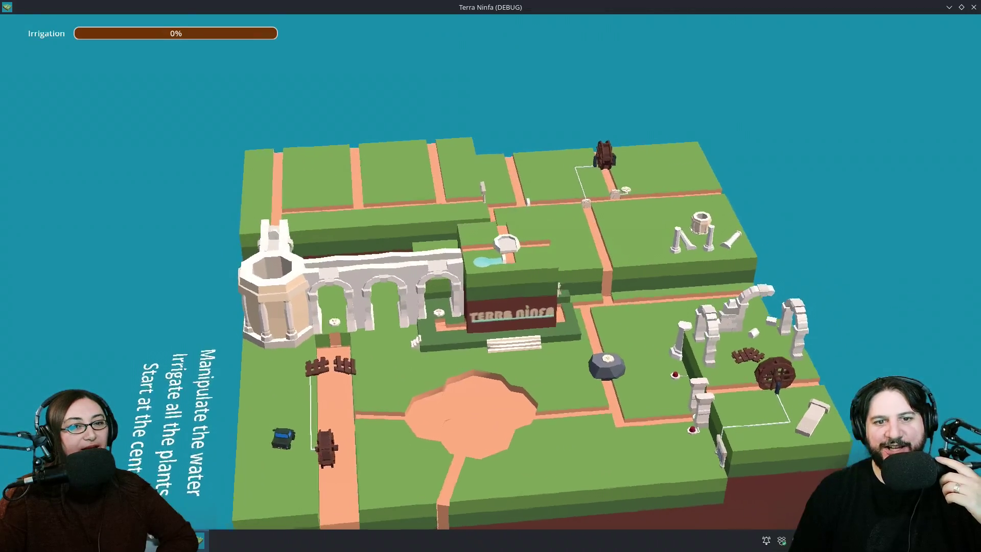
scroll(495, 336, "up", 5)
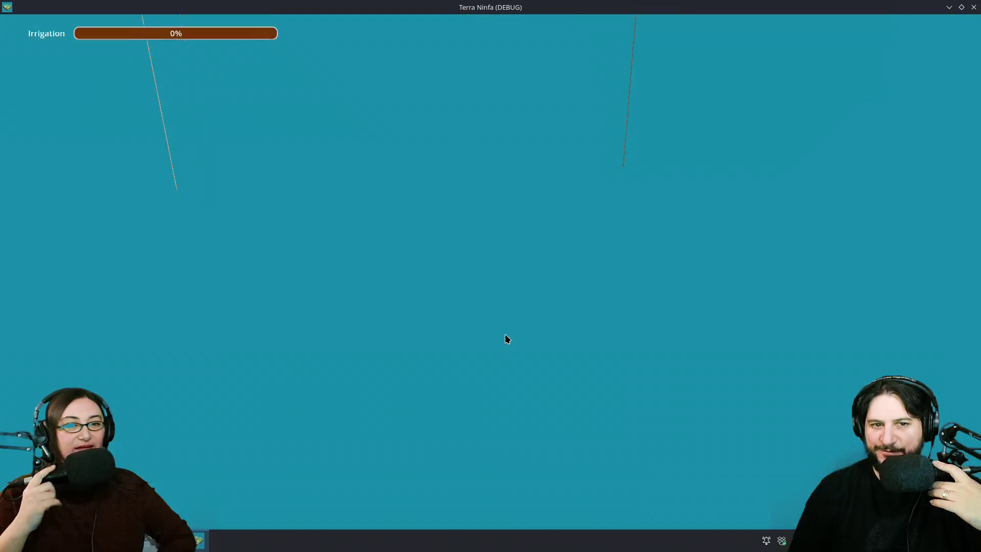
scroll(507, 339, "down", 5)
key("q")
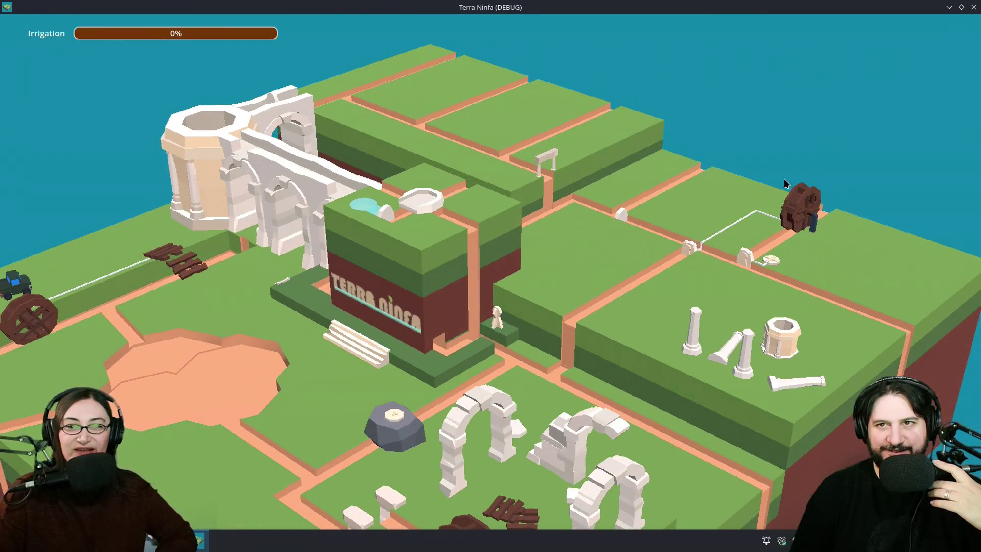
key("F8")
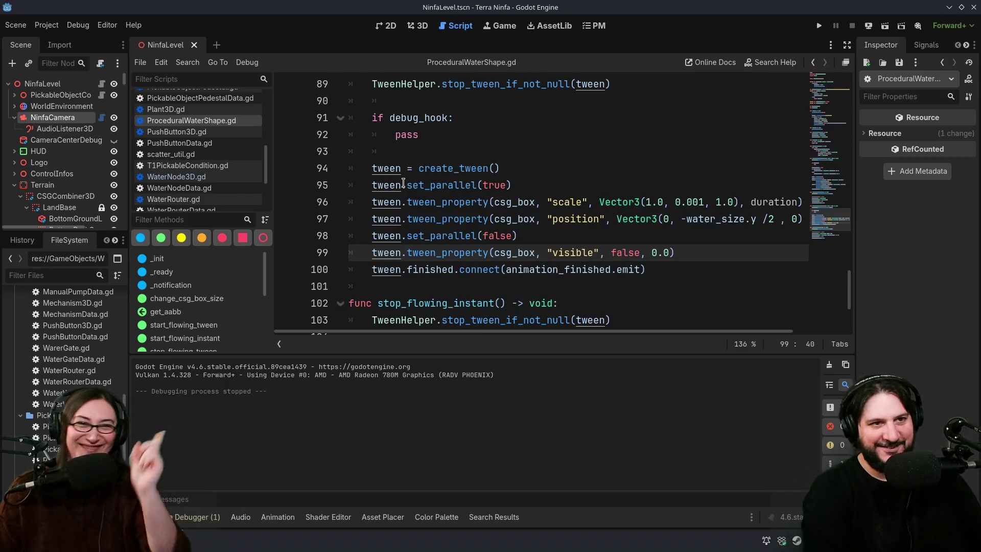
Step: Switch NinfaLevel to the 3D view, hide the bottom panel, and select the water node beside Terra Ninfa
left_click(417, 25)
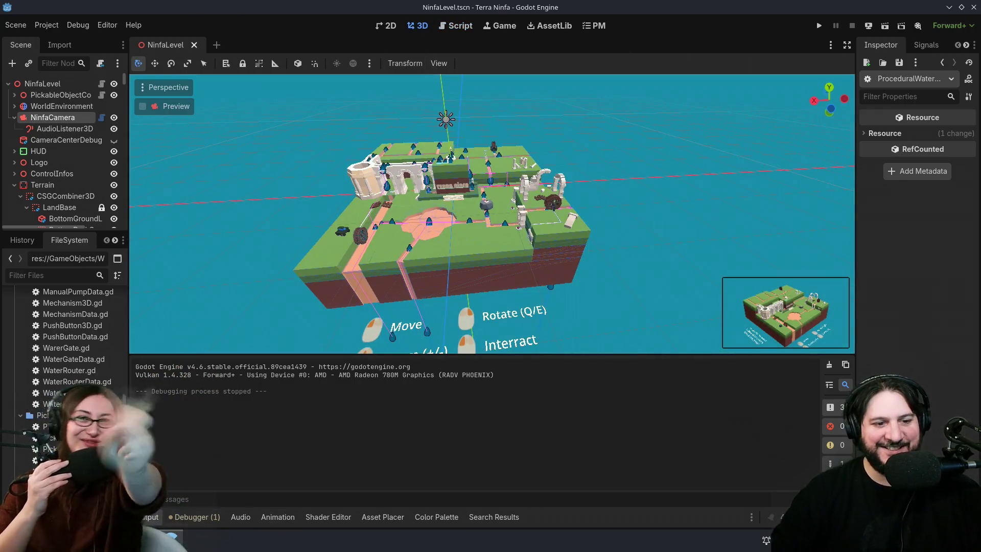
key("ctrl+j")
mouse_move(650, 369)
left_mouse_down()
mouse_move(460, 394)
mouse_move(634, 382)
mouse_move(589, 362)
mouse_move(518, 369)
left_mouse_up()
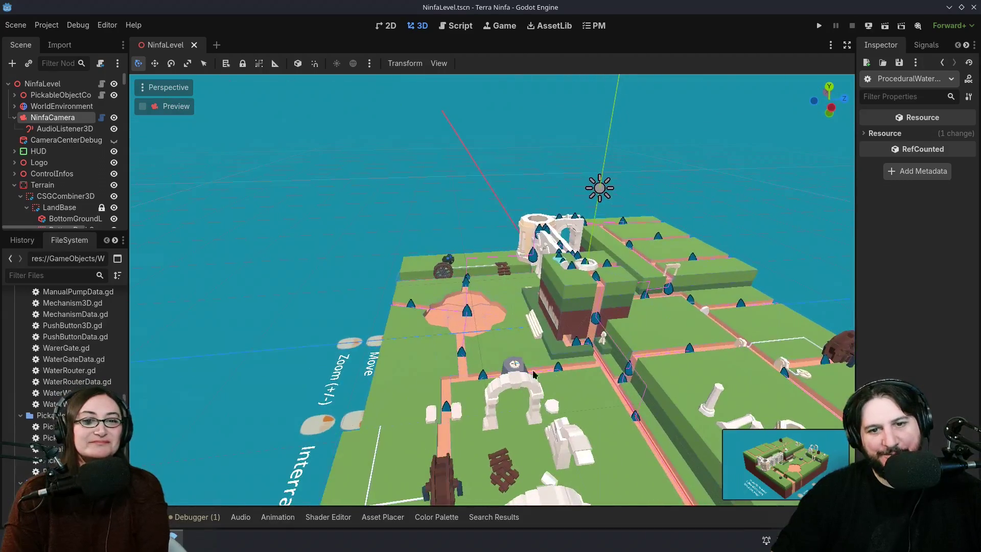
mouse_move(489, 307)
left_mouse_down()
mouse_move(711, 339)
mouse_move(645, 307)
left_mouse_up()
scroll(601, 372, "up", 5)
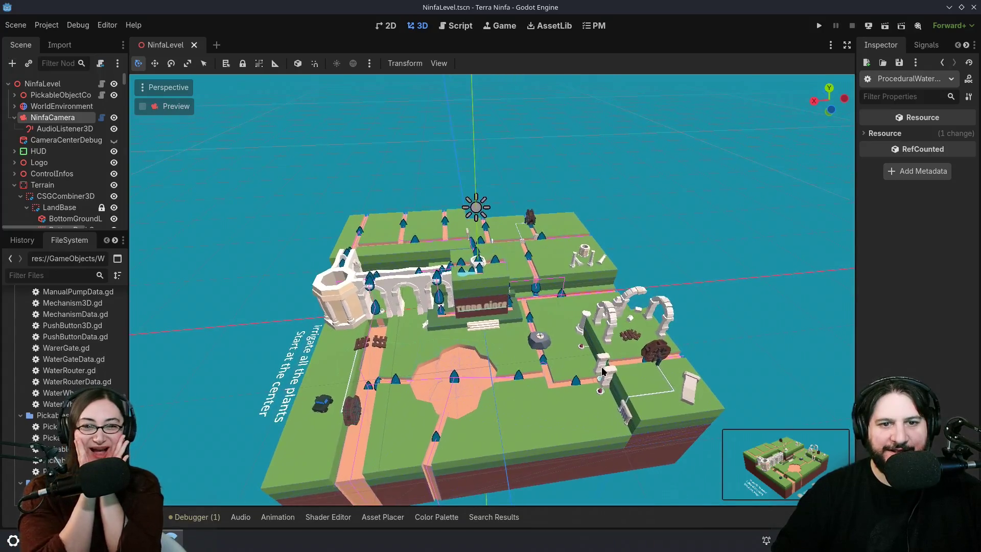
scroll(601, 372, "up", 5)
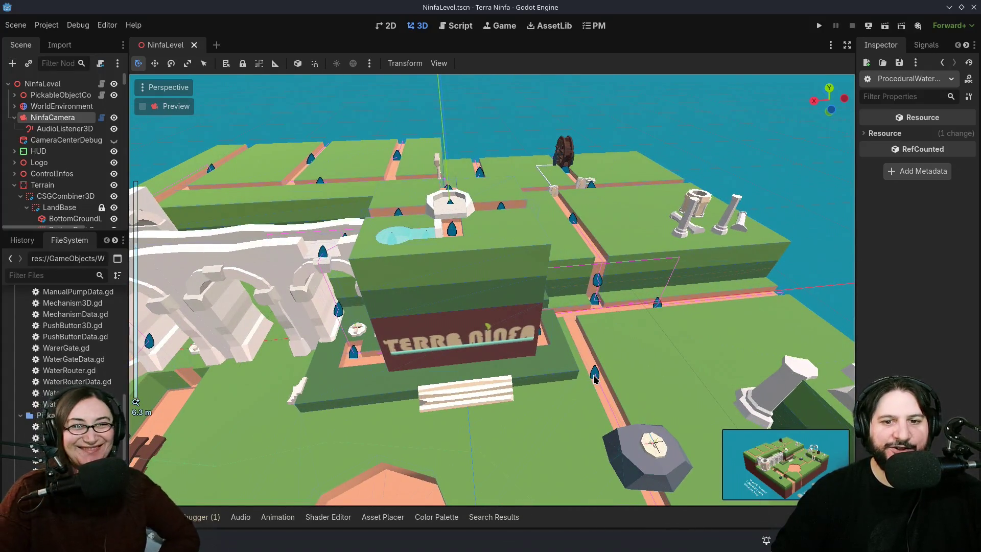
left_click(594, 375)
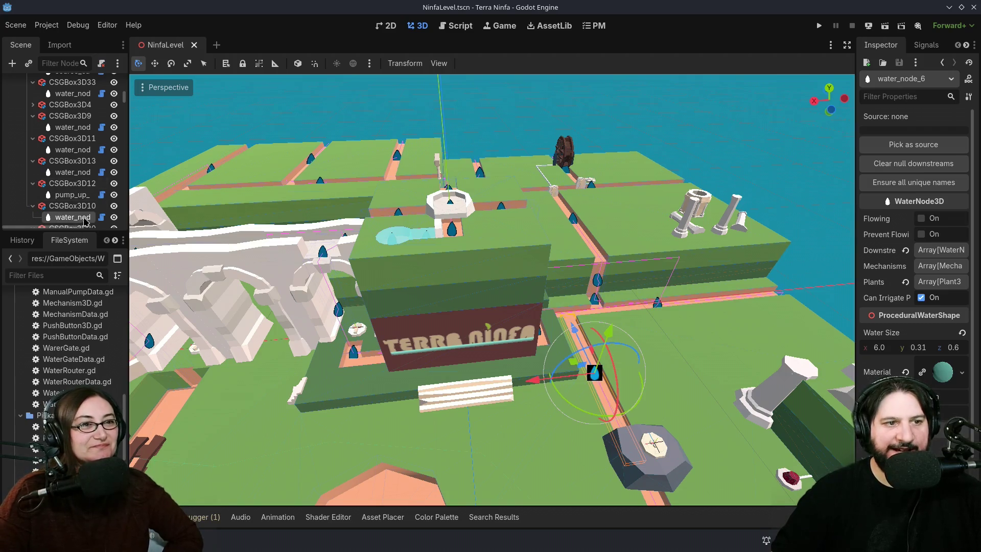
Step: Widen the Scene dock and inspect path strip CSGBox3D10 and water_node_18 on the back plateau
left_click_drag(130, 233, 169, 235)
left_click(813, 263)
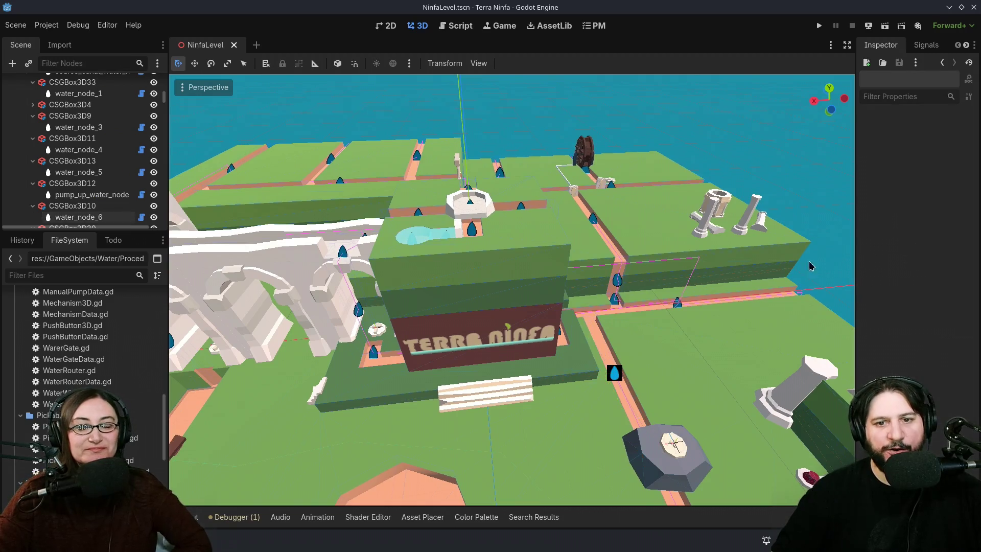
left_click(603, 353)
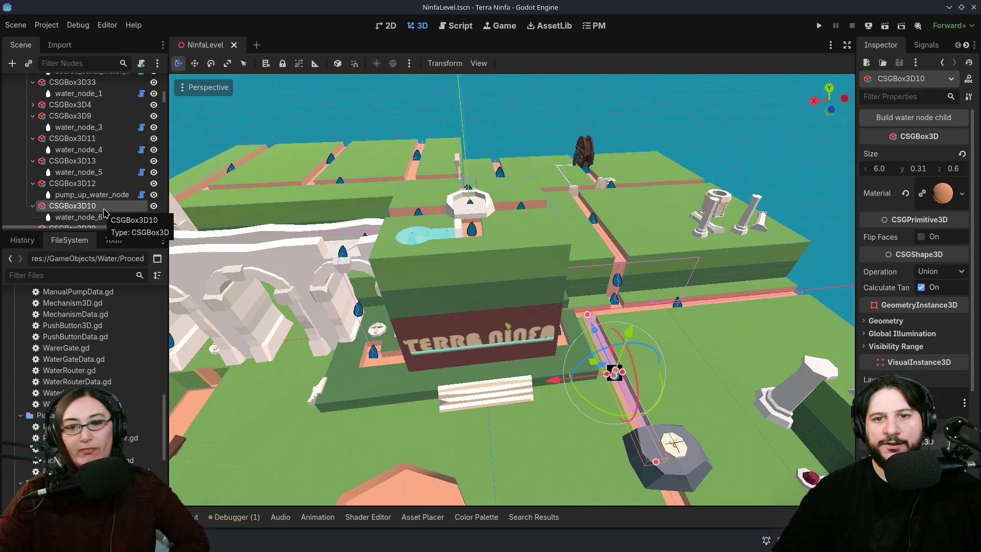
left_click(784, 129)
left_click(418, 158)
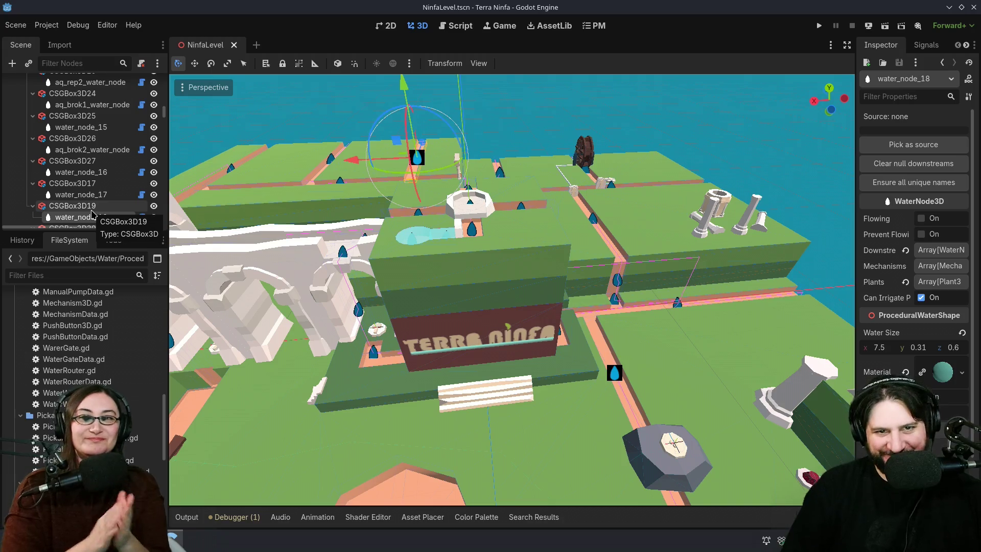
left_click(551, 95)
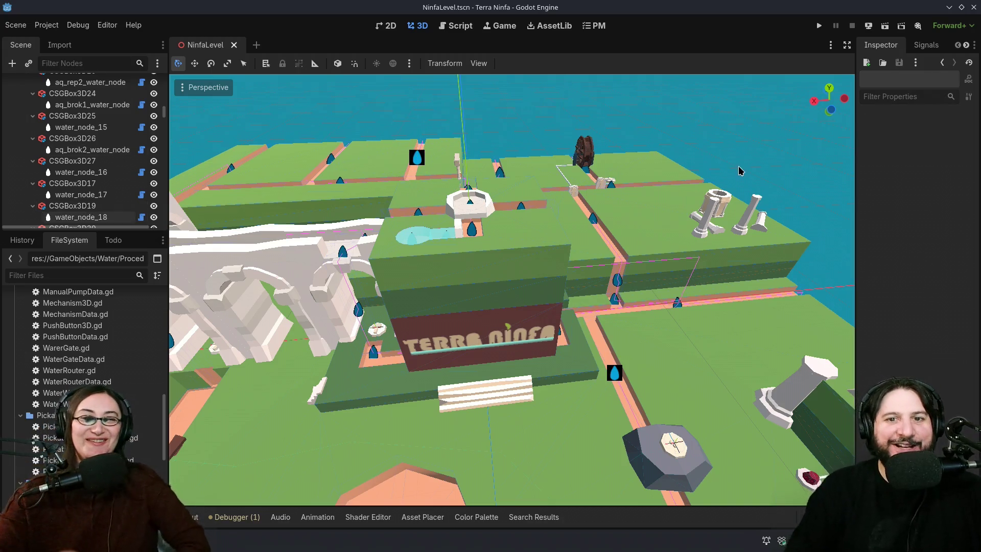
left_click_drag(562, 123, 511, 204)
mouse_move(712, 212)
left_mouse_down()
mouse_move(594, 216)
mouse_move(249, 361)
mouse_move(345, 283)
mouse_move(621, 150)
left_mouse_up()
scroll(621, 149, "up", 2)
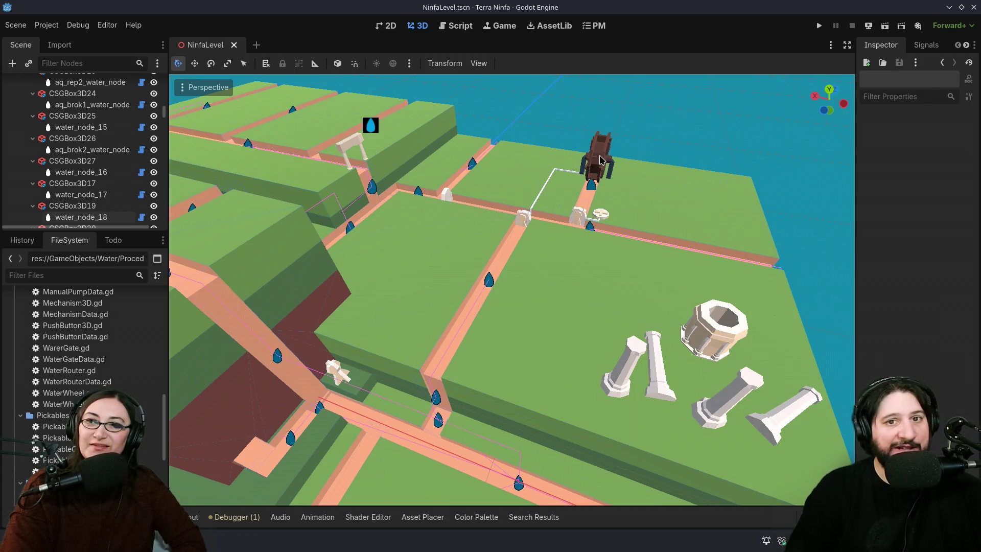
Step: Frame the water gate in the view and inspect the WaterGate4WaterWheel node
left_click(601, 160)
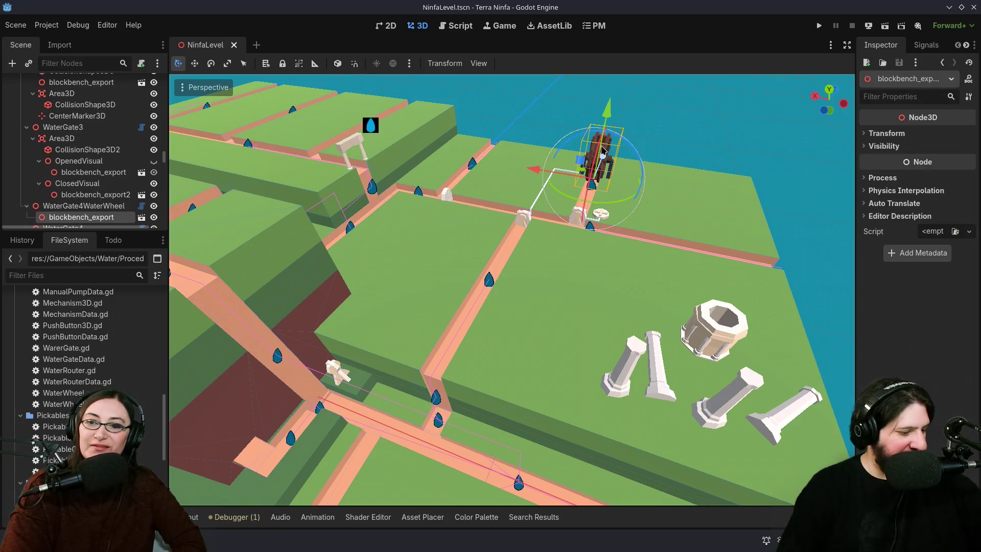
key("f")
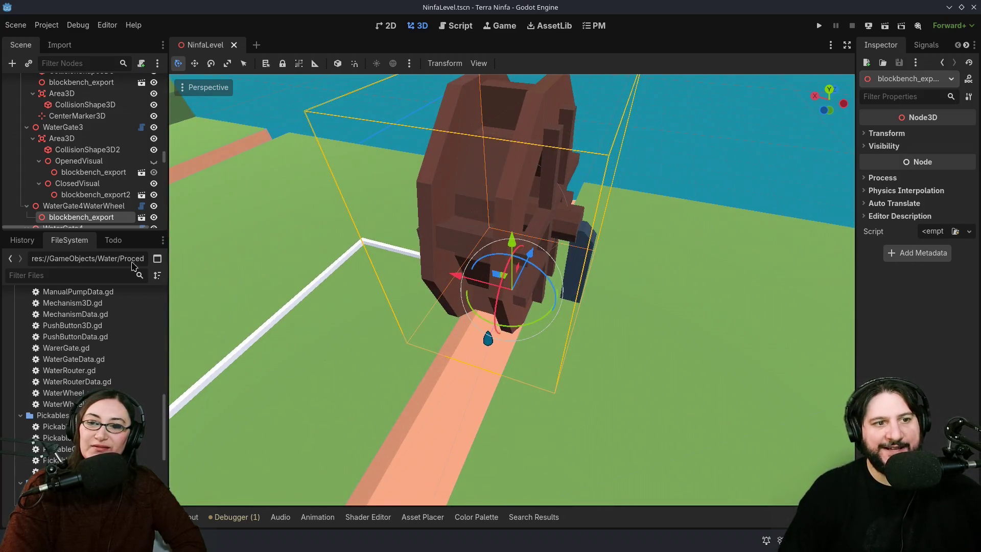
scroll(585, 167, "down", 5)
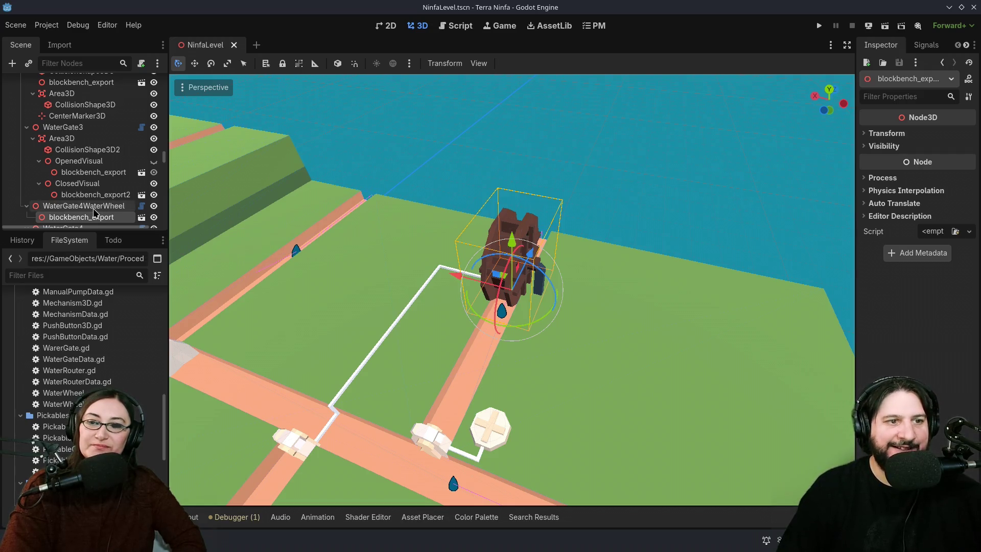
left_click(93, 208)
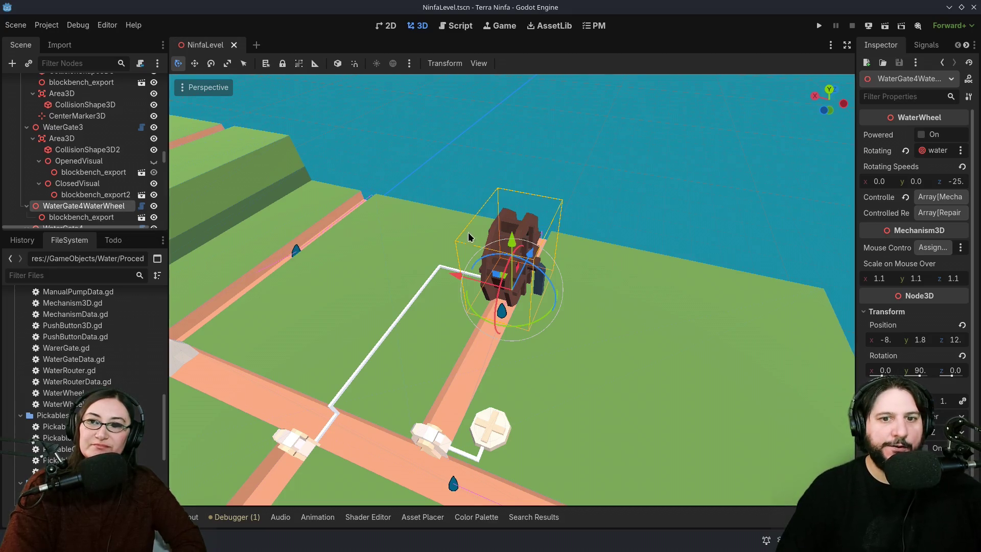
scroll(552, 307, "down", 5)
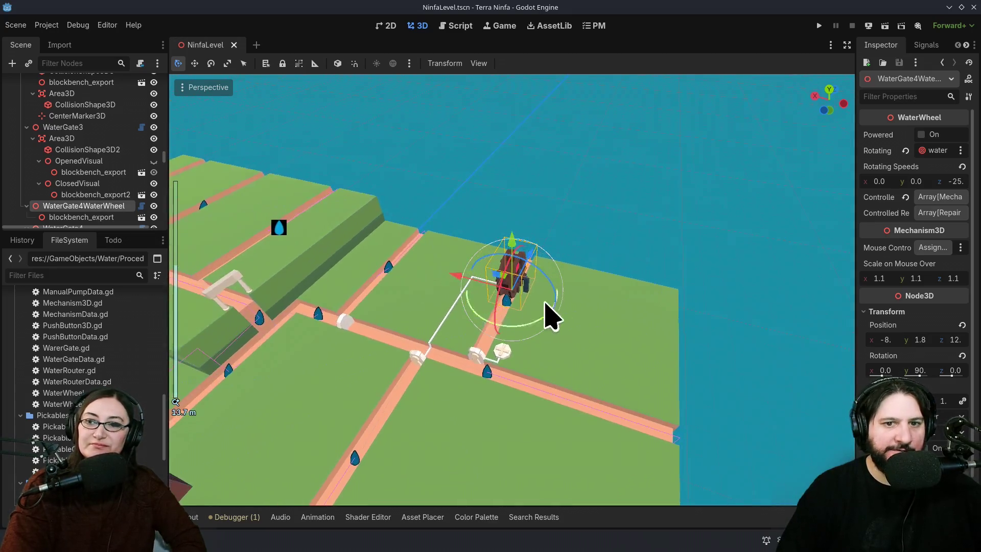
left_click(393, 289)
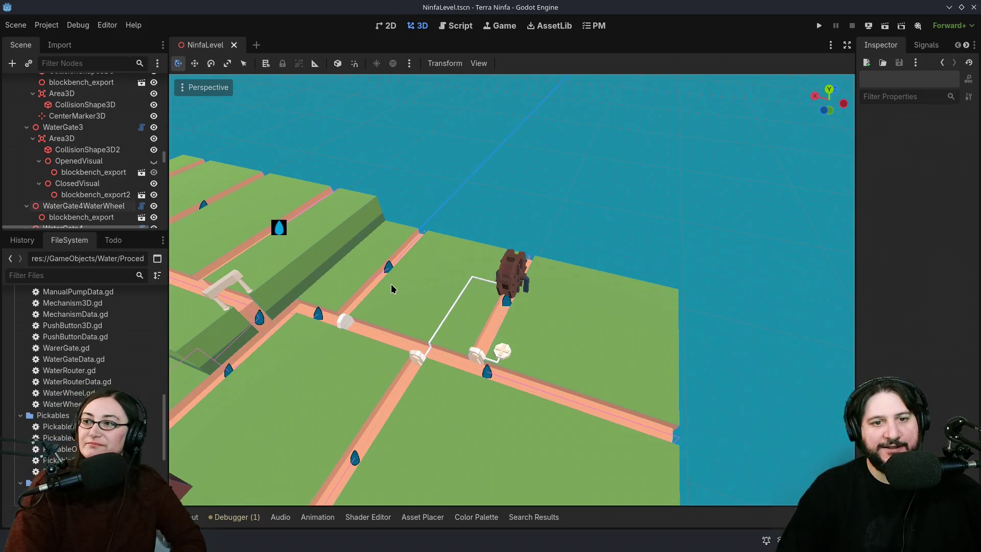
Step: Focus on water_node_33, make the Scene dock taller, and inspect its CollisionShape3D
left_click(388, 269)
key("f")
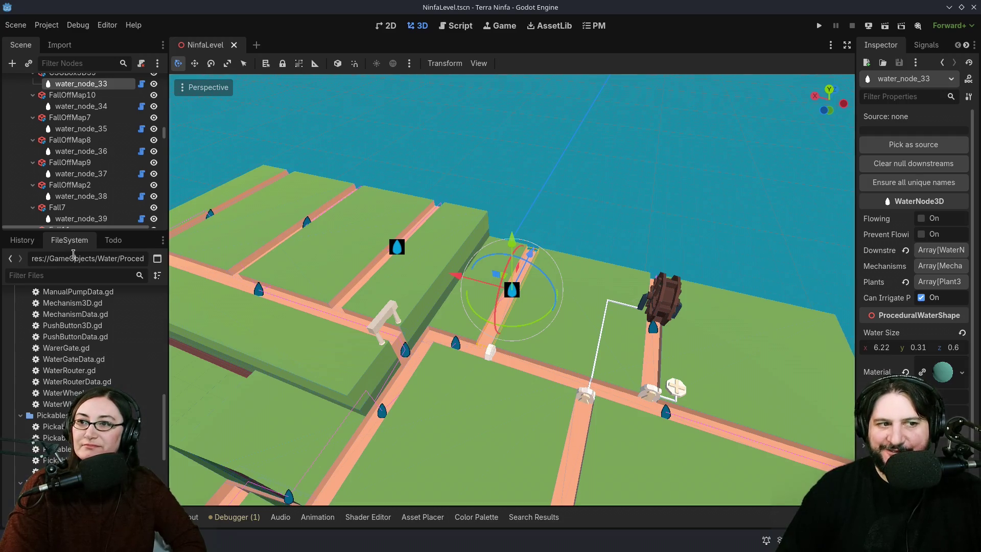
left_click_drag(69, 231, 94, 381)
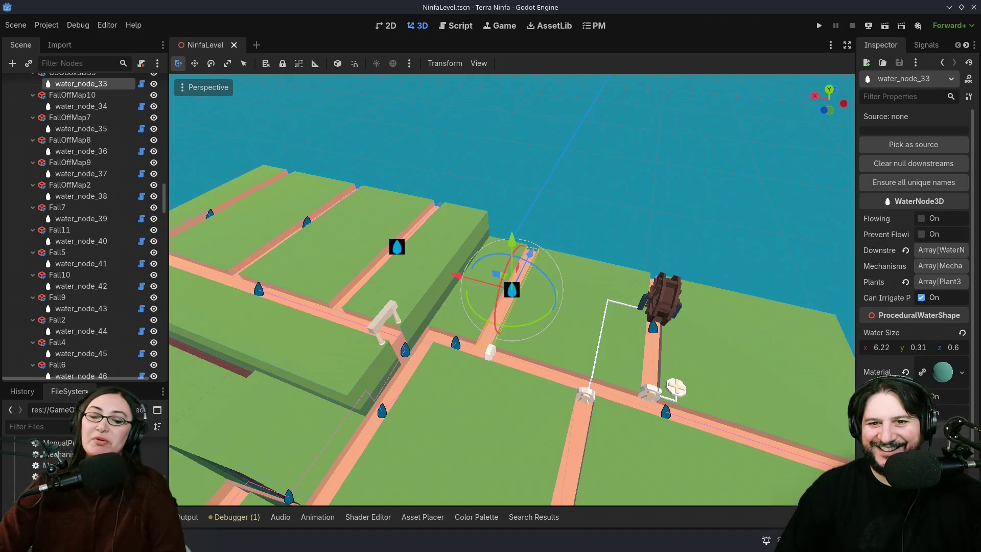
left_click(622, 160)
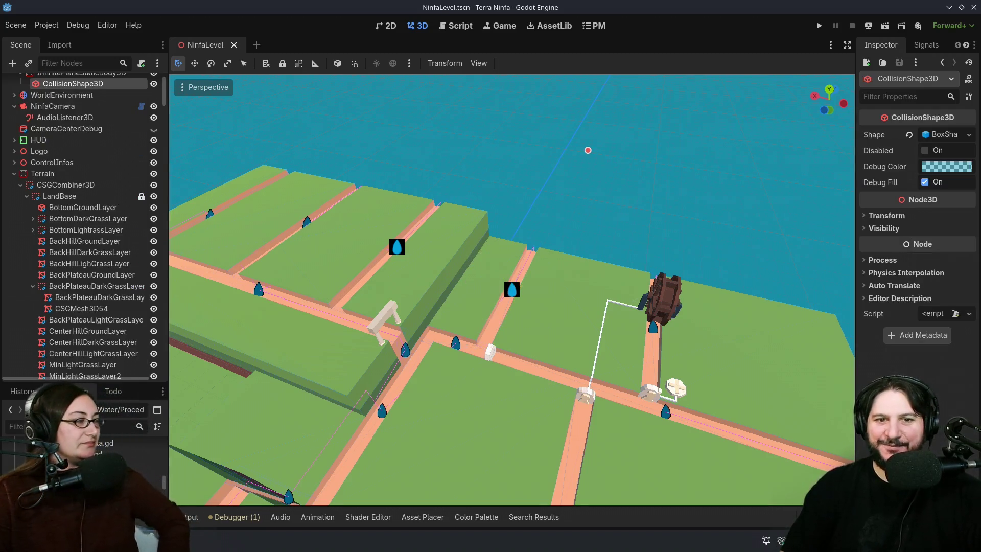
mouse_move(602, 290)
left_mouse_down()
mouse_move(653, 296)
mouse_move(657, 236)
left_mouse_up()
scroll(657, 237, "down", 5)
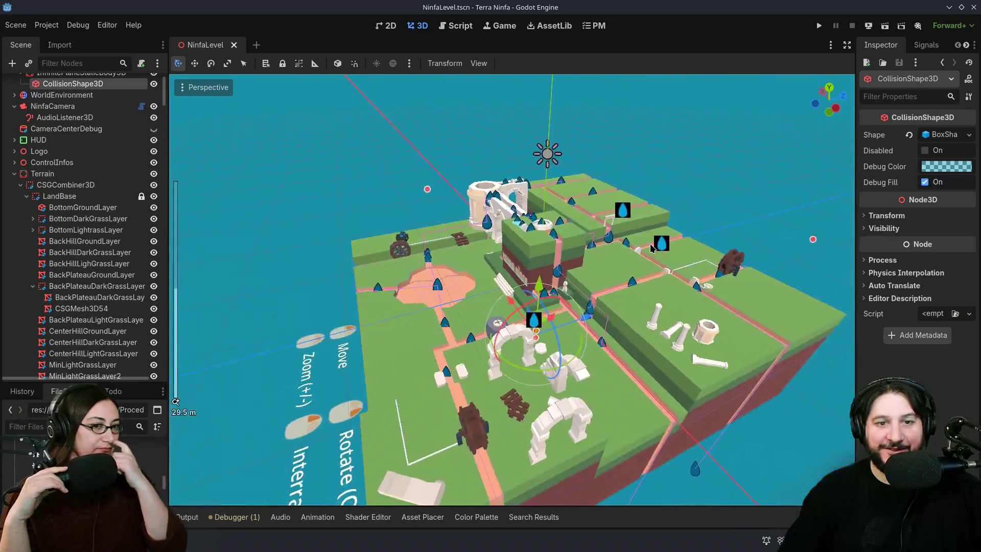
Step: Collapse the CSGCombiner3D and Mecanisms branches and bring up GitHub Desktop's repository list
left_click(21, 186)
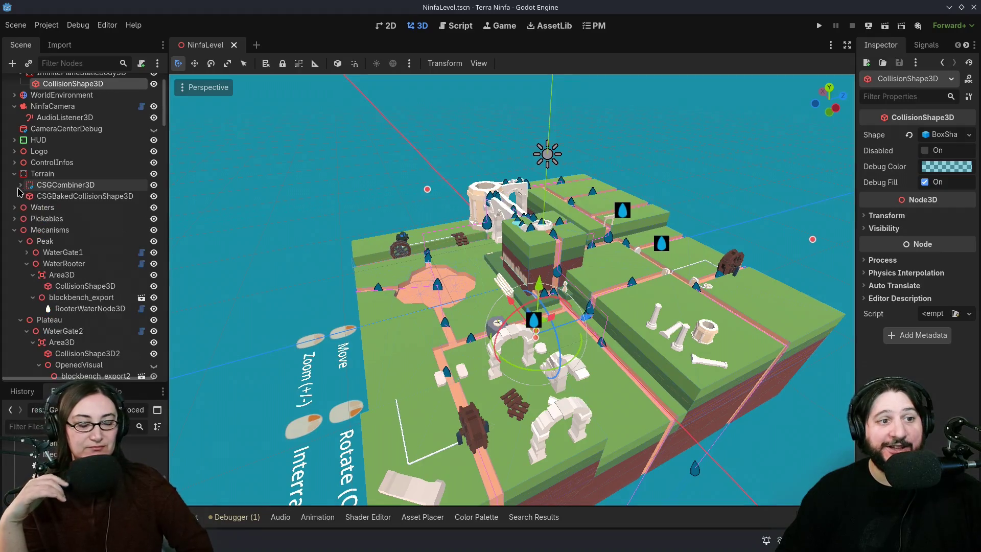
left_click(15, 230)
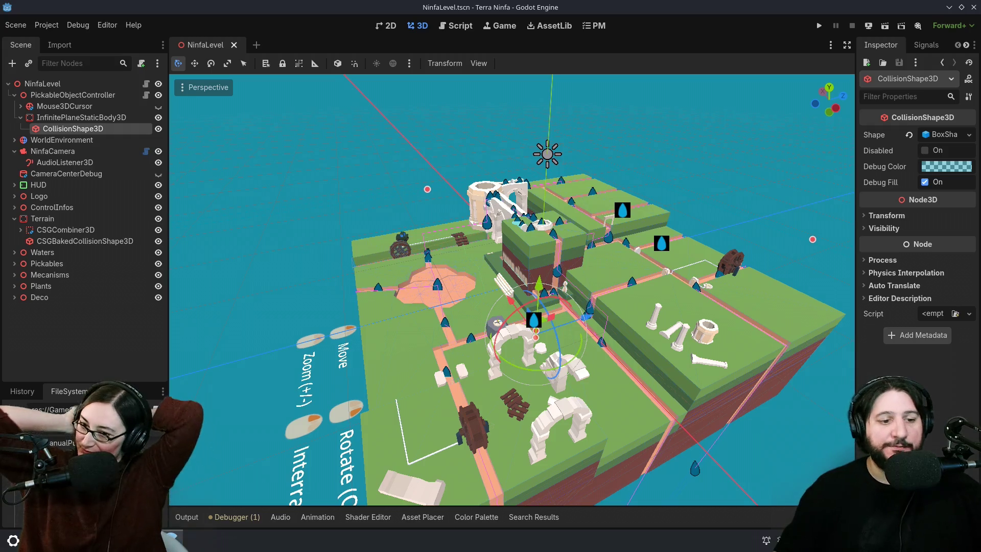
key("alt+Tab")
left_click(74, 45)
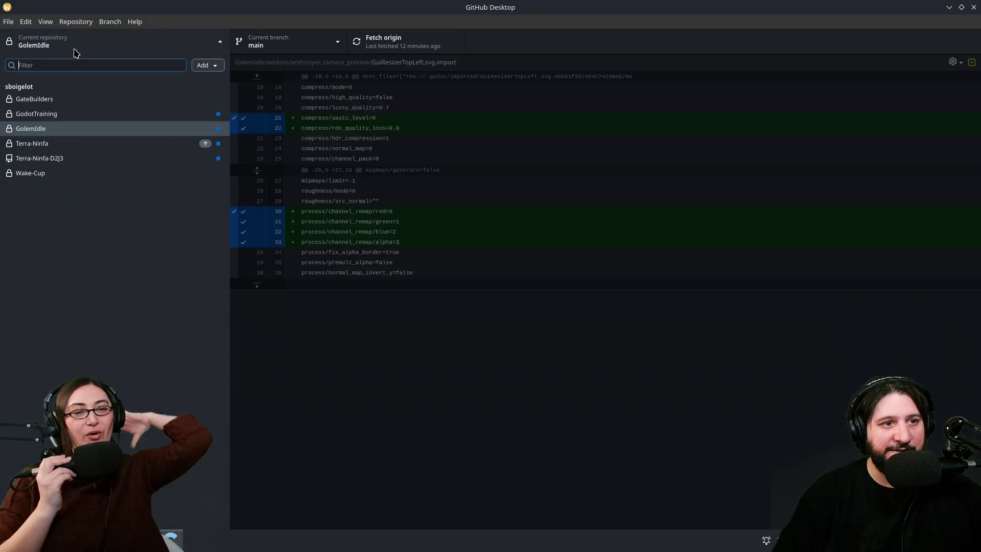
Step: Switch to Terra-Ninfa, review the ProceduralWaterShape.gd diff, then minimize back to Godot's scene
left_click(54, 144)
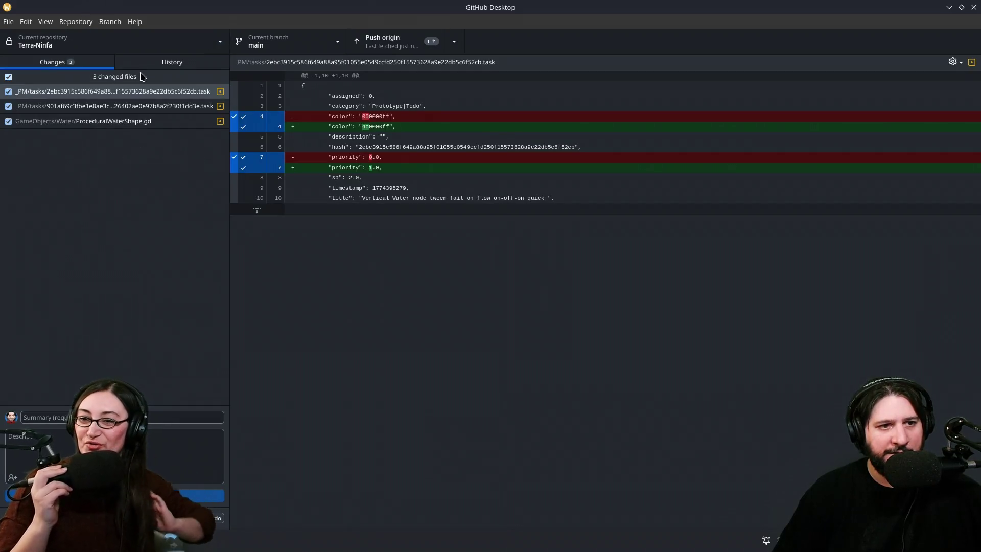
left_click(132, 120)
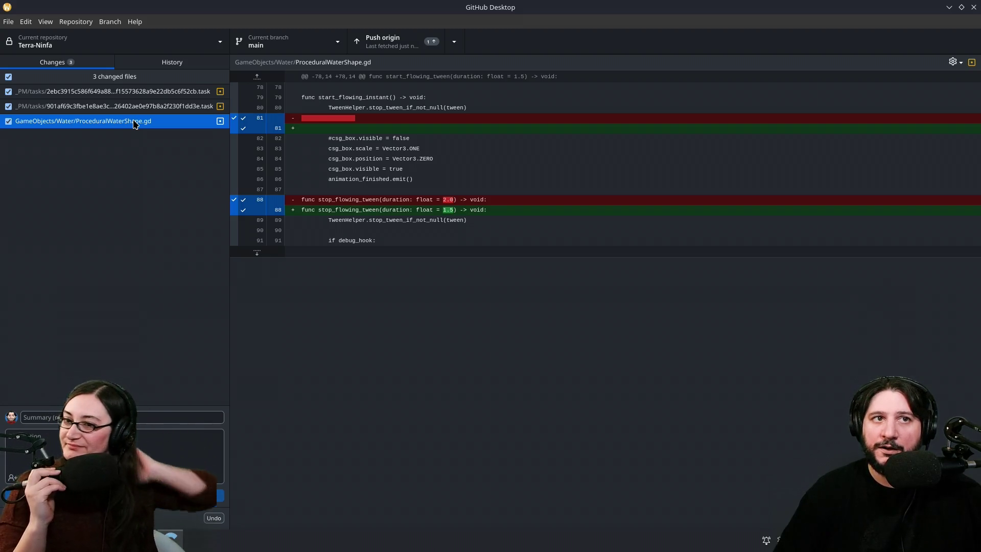
left_click(949, 7)
left_click(75, 118)
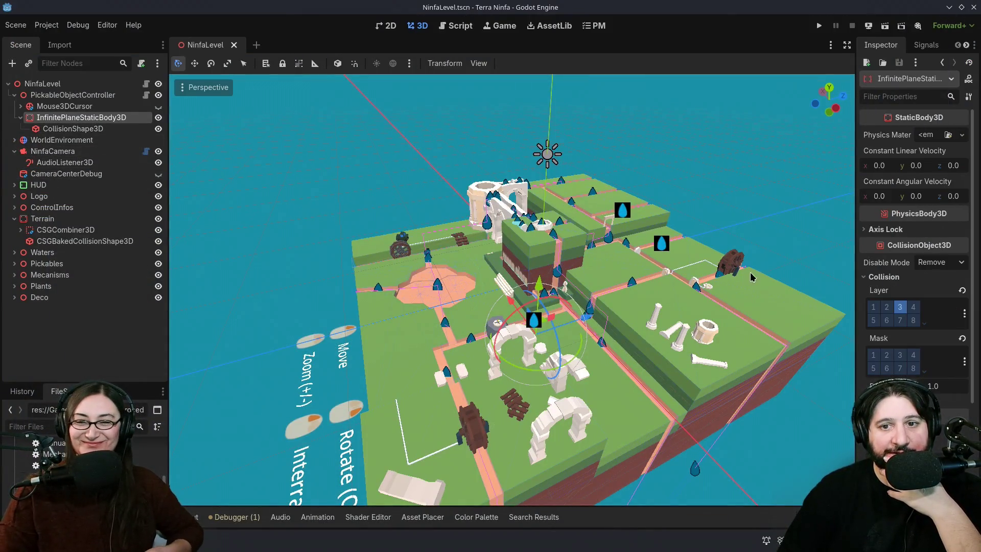
Step: Select WaterGate4WaterWheel with its blockbench_export child and group them together
left_click(738, 269)
key("f")
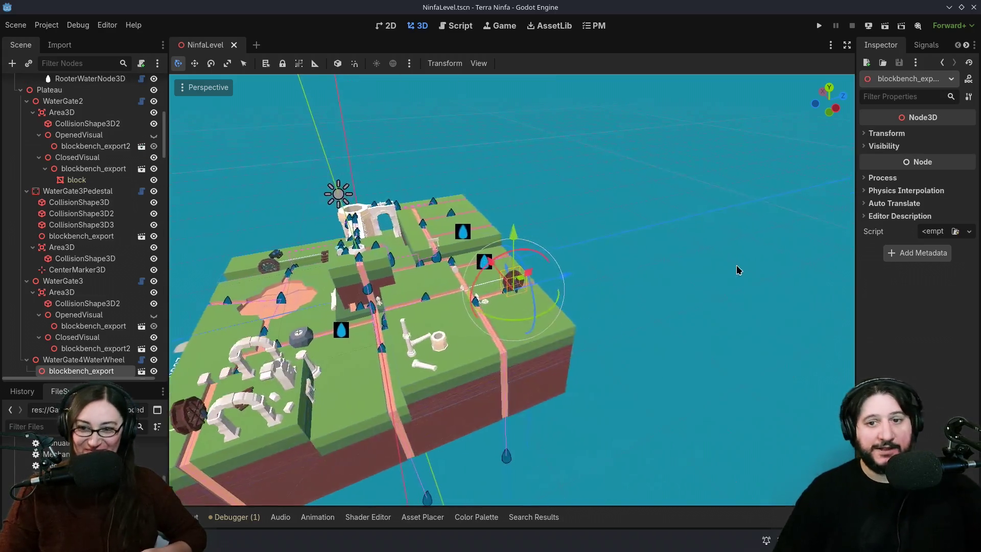
right_click(90, 364)
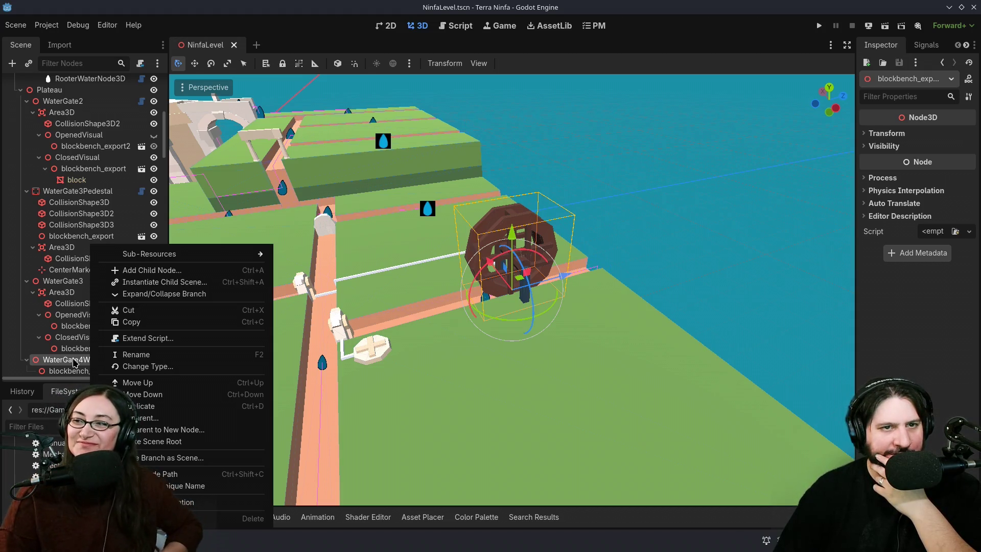
left_click(74, 363)
scroll(82, 306, "down", 5)
right_click(91, 252)
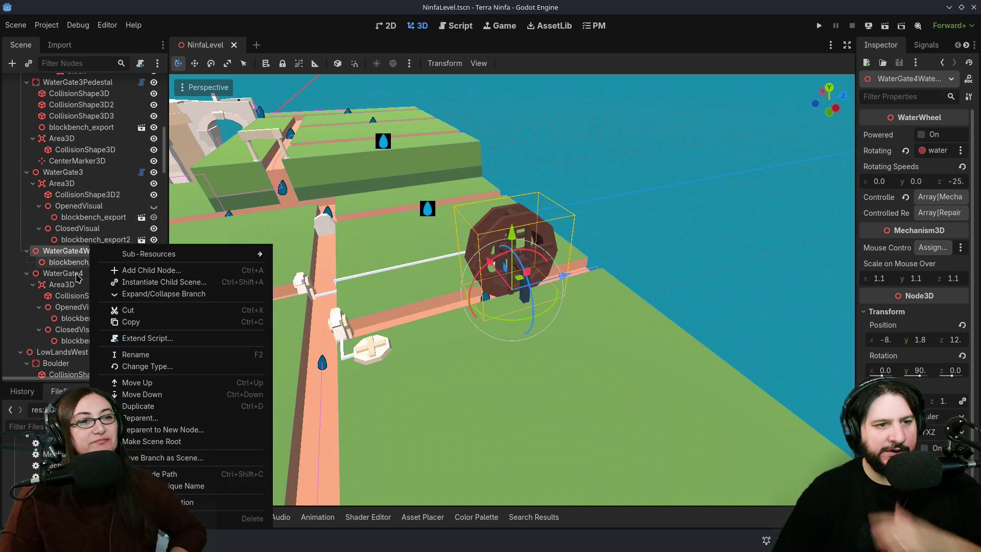
left_click(62, 265)
left_click(65, 263, "ctrl")
right_click(65, 262)
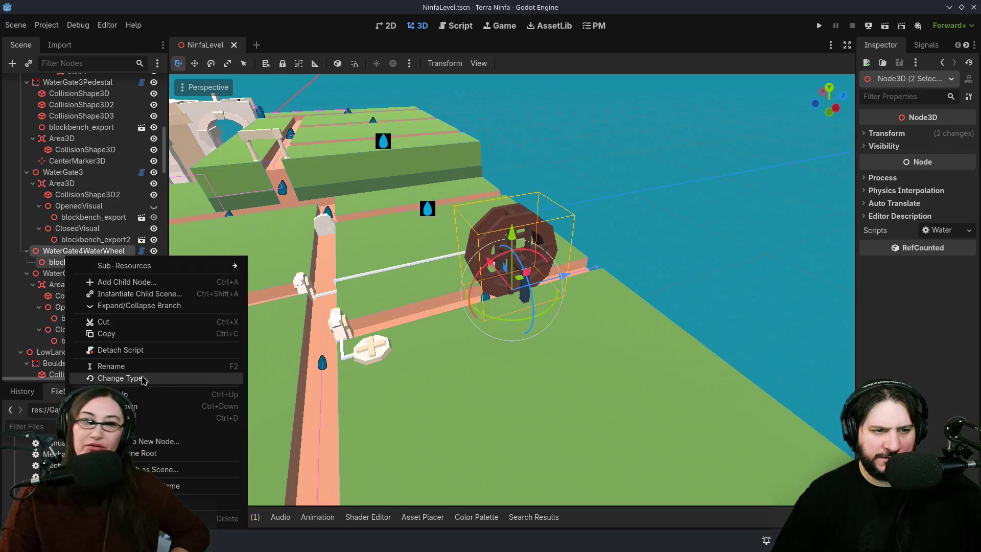
left_click(321, 32)
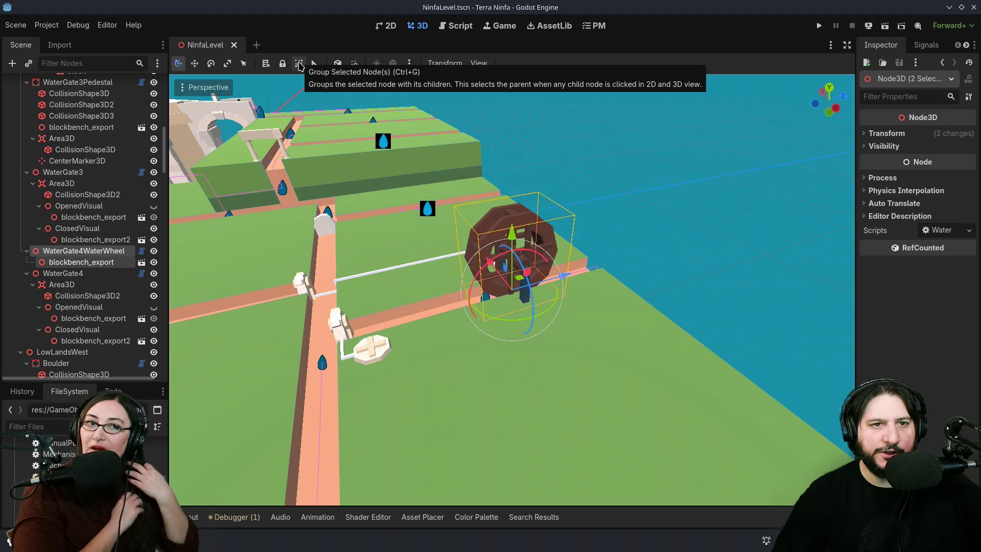
left_click(300, 64)
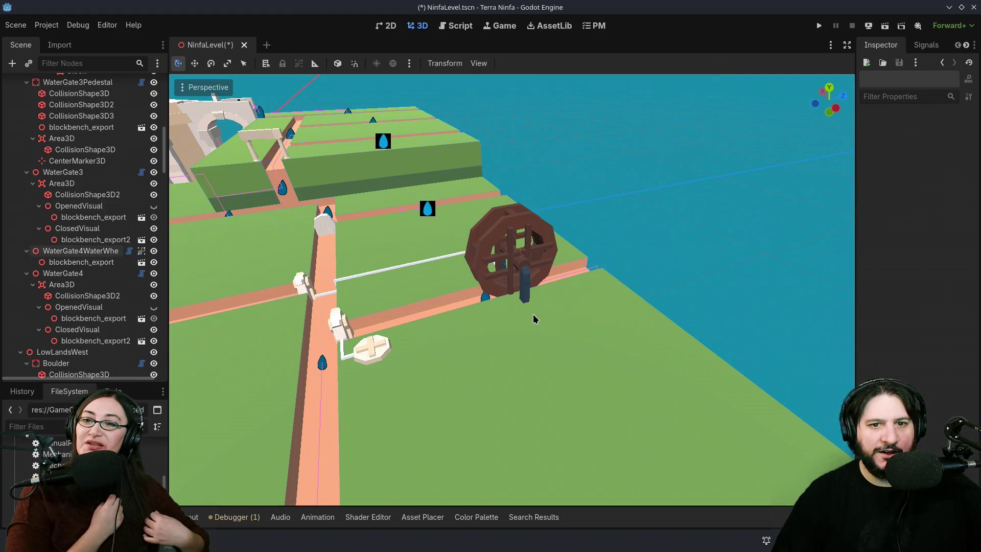
Step: Check the grouped wheel and nearby nodes, make its children selectable again, and save NinfaLevel.tscn
left_click(521, 228)
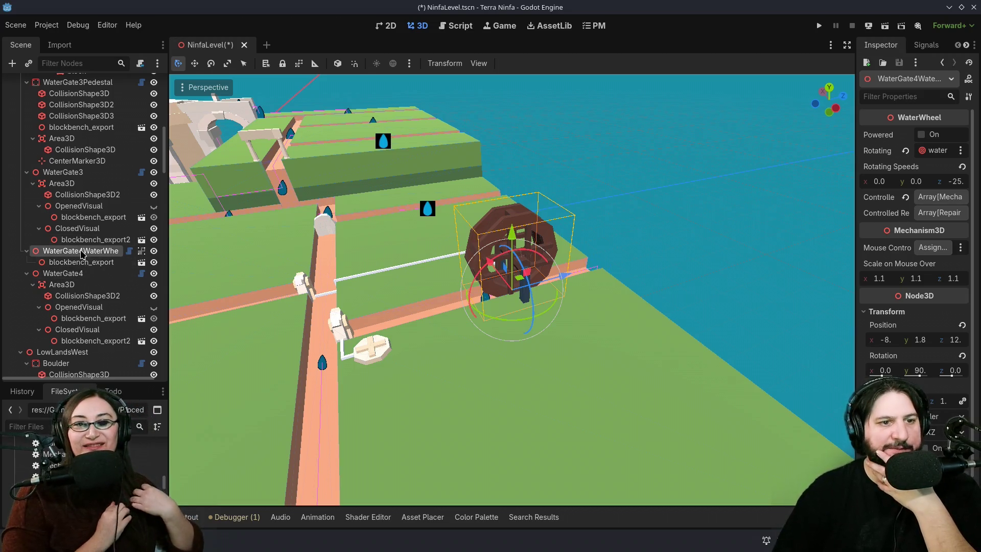
left_click(747, 162)
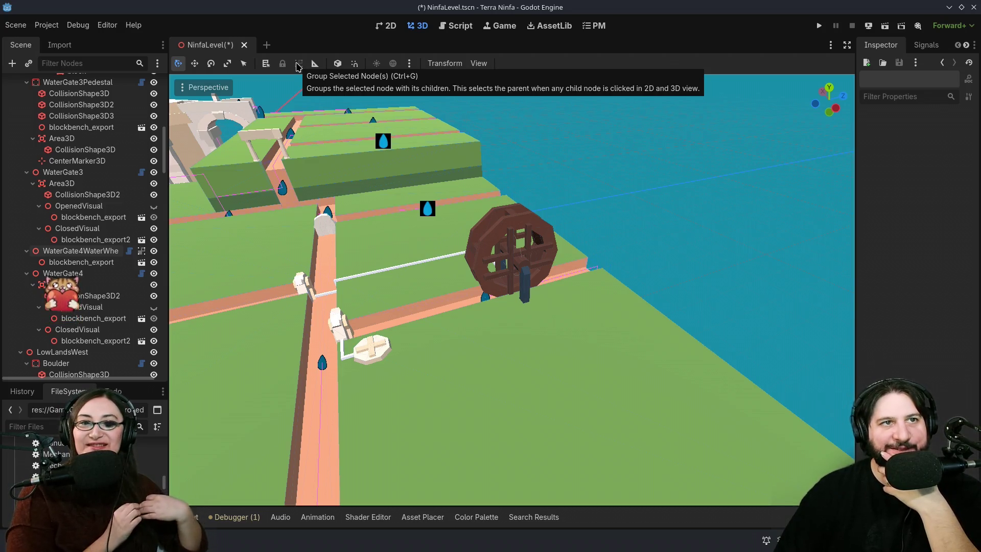
left_click(539, 250)
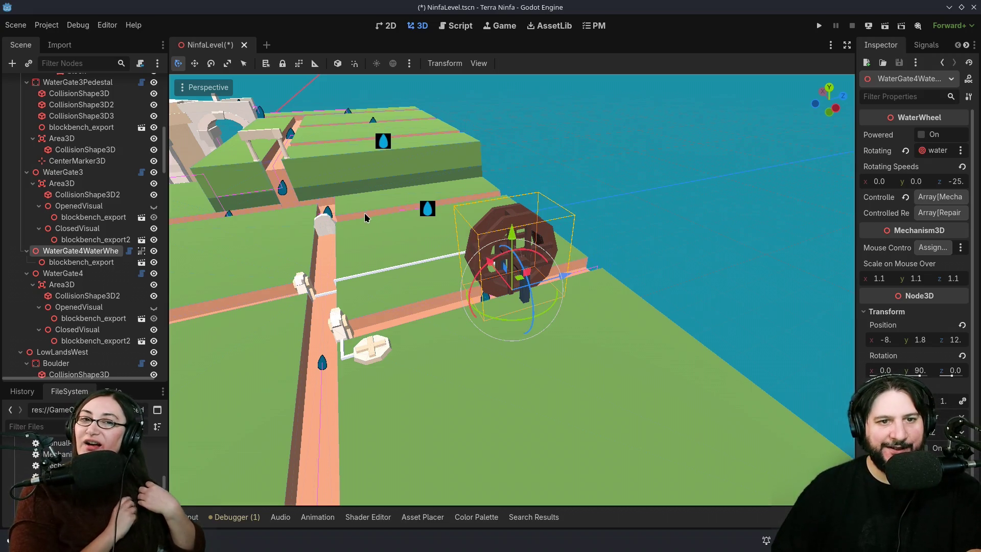
scroll(354, 94, "up", 2)
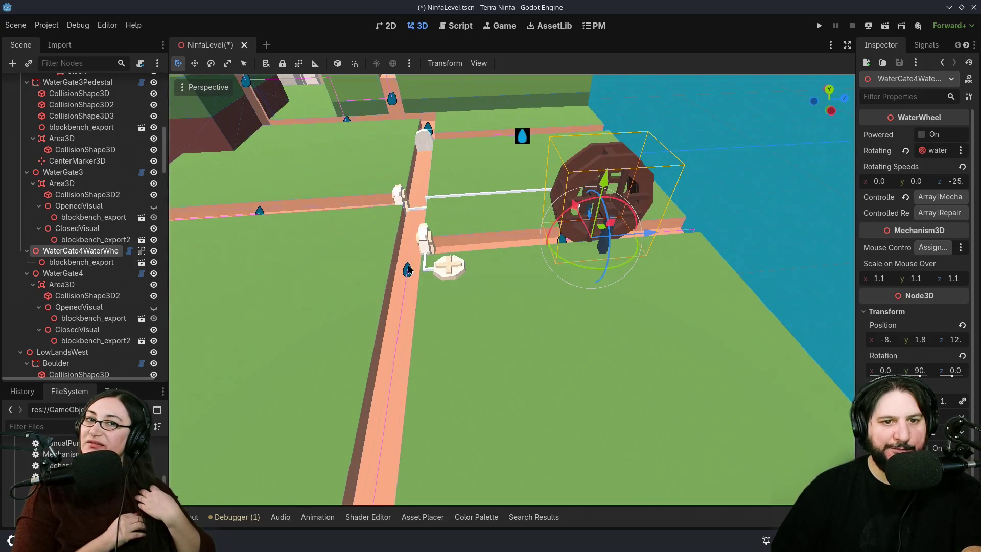
left_click(408, 273)
scroll(82, 299, "down", 2)
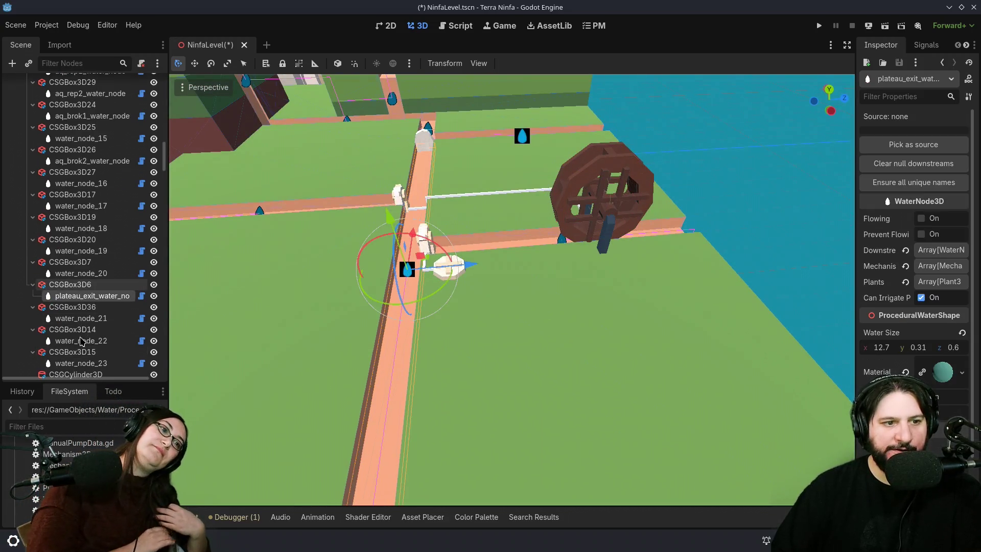
left_click(388, 342)
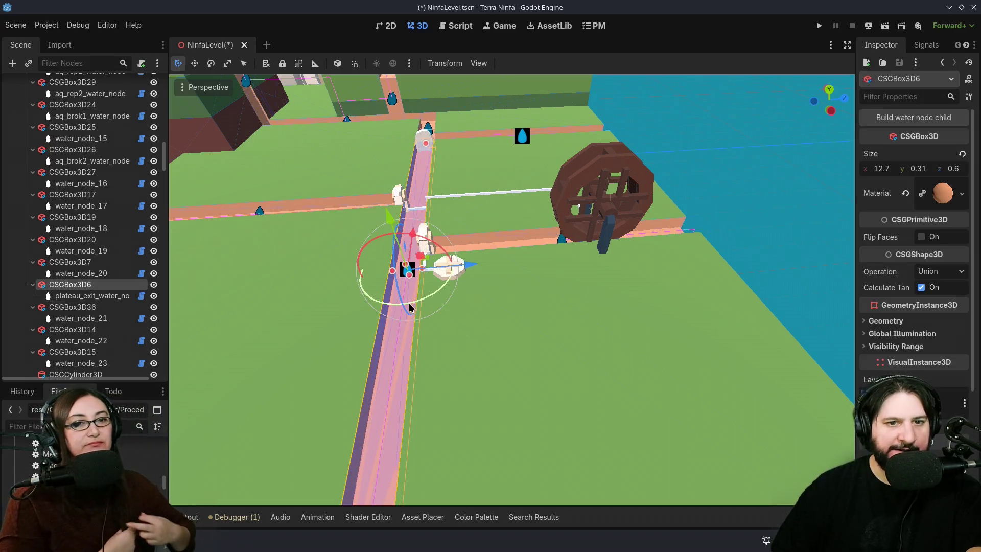
left_click(573, 209)
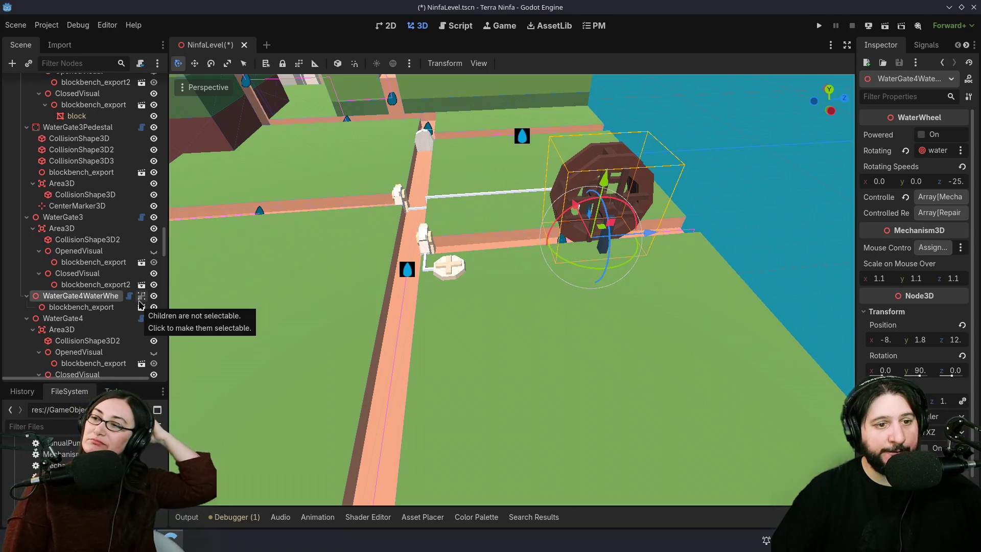
left_click(141, 299)
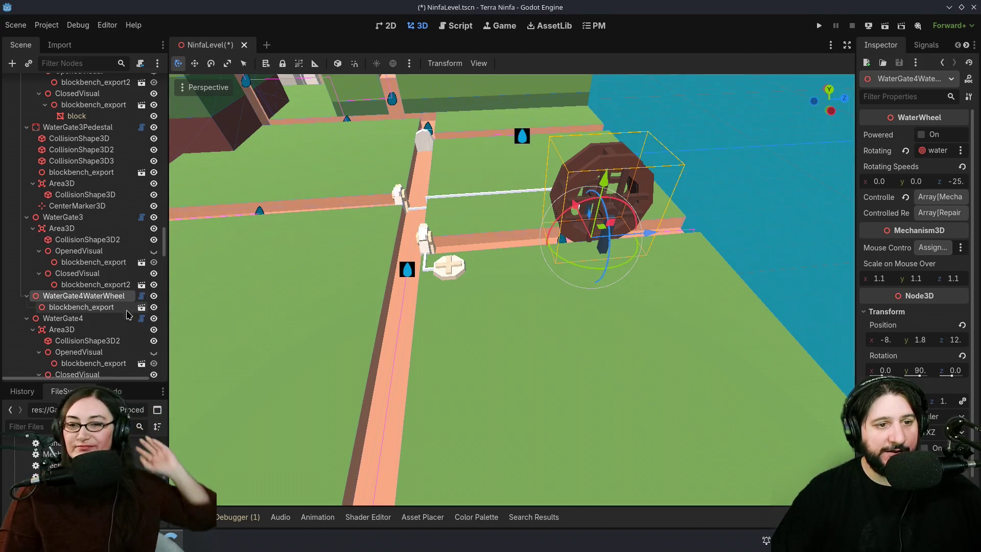
key("ctrl+s")
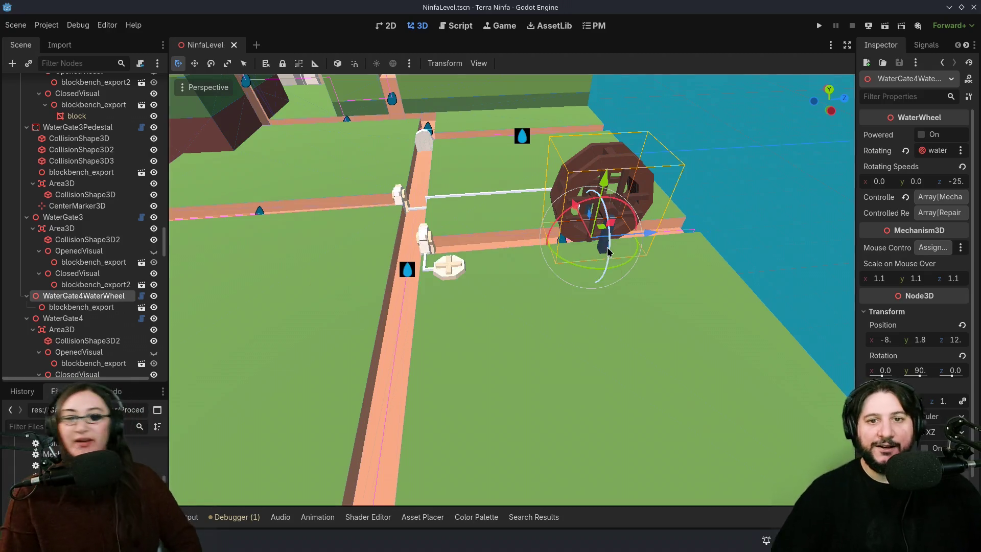
Step: Collapse the BackPlateauDarkGrassLayer, Caves, Canals and LandBase branches in the Scene dock
scroll(601, 265, "down", 5)
scroll(600, 265, "down", 5)
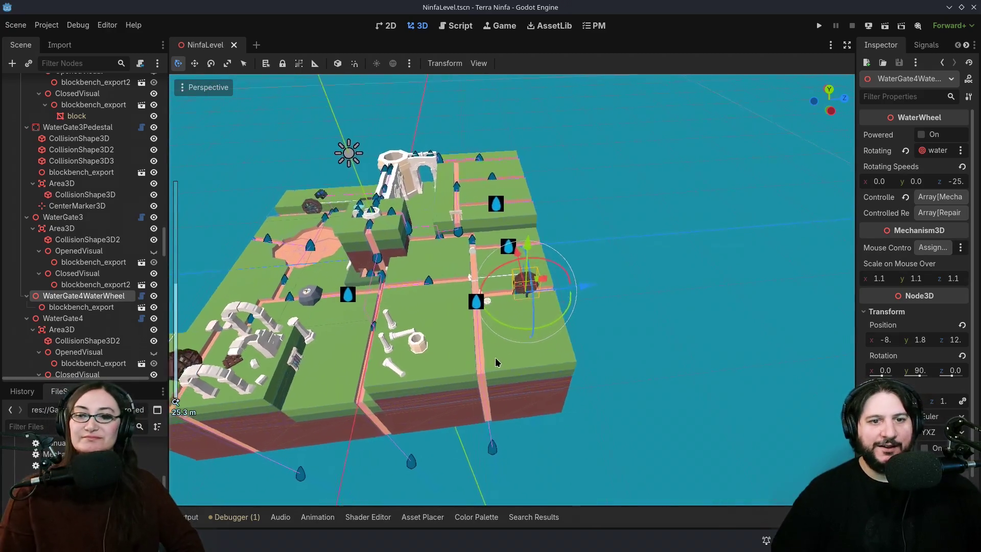
scroll(152, 207, "up", 15)
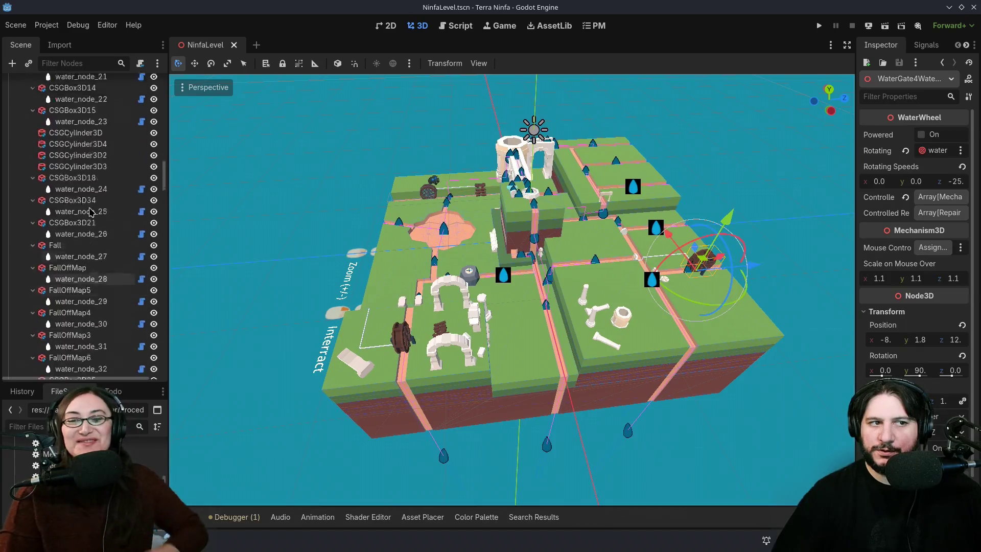
left_click(32, 331)
scroll(46, 326, "down", 6)
left_click(26, 284)
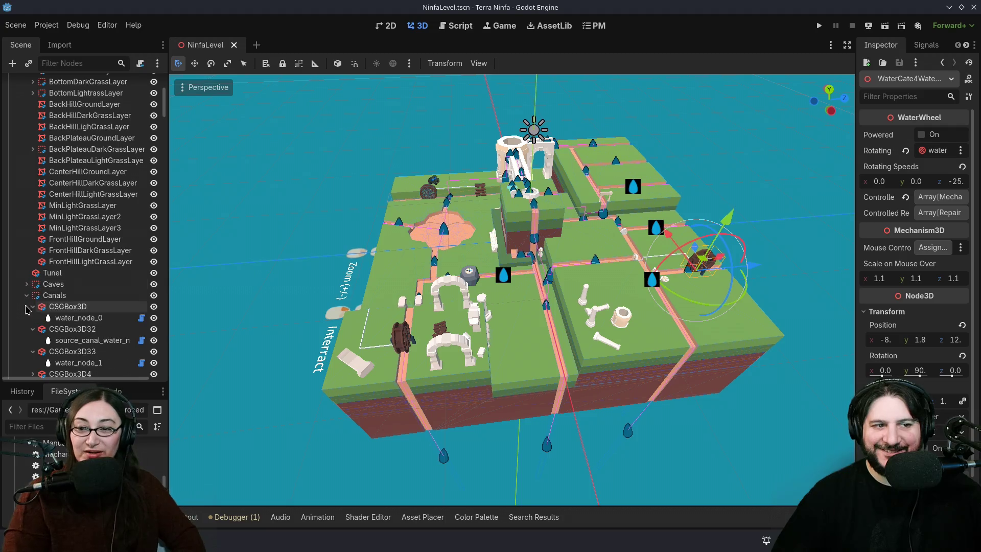
left_click(27, 295)
scroll(48, 277, "up", 5)
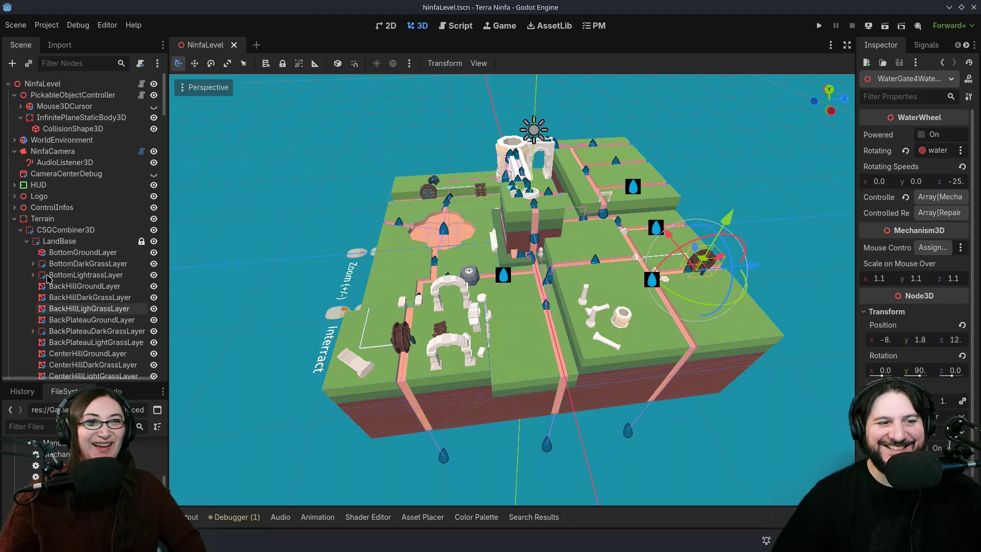
left_click(26, 241)
scroll(391, 362, "up", 5)
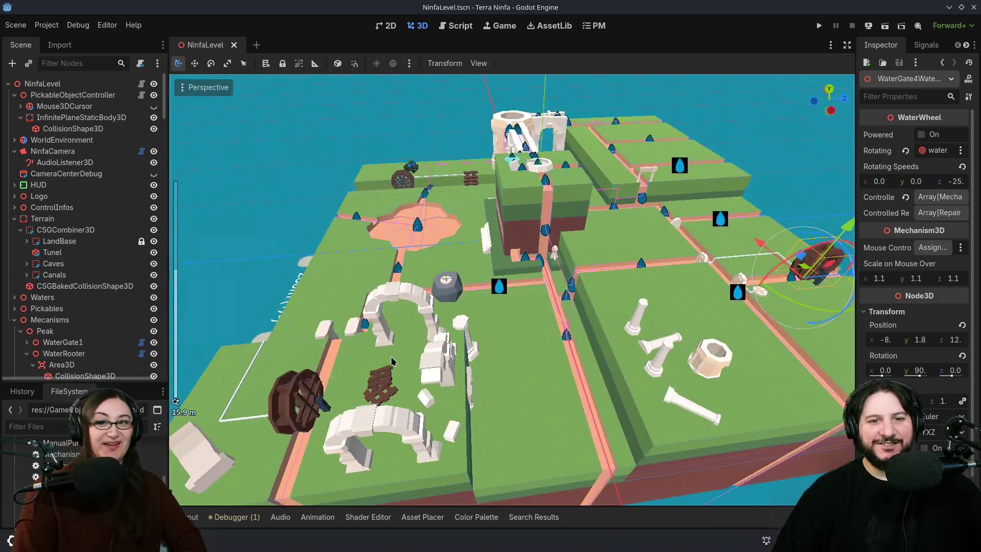
Step: Inspect the Terrain and LandBase nodes and a canal piece under Canals
mouse_move(391, 361)
left_mouse_down()
mouse_move(633, 303)
mouse_move(600, 336)
mouse_move(593, 291)
mouse_move(666, 295)
mouse_move(550, 310)
left_mouse_up()
scroll(550, 310, "down", 8)
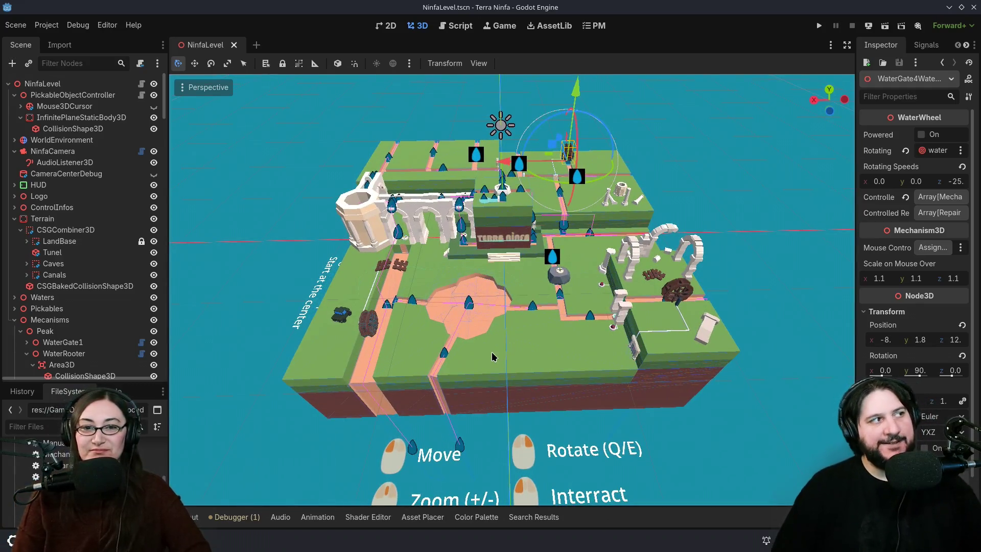
scroll(455, 400, "up", 8)
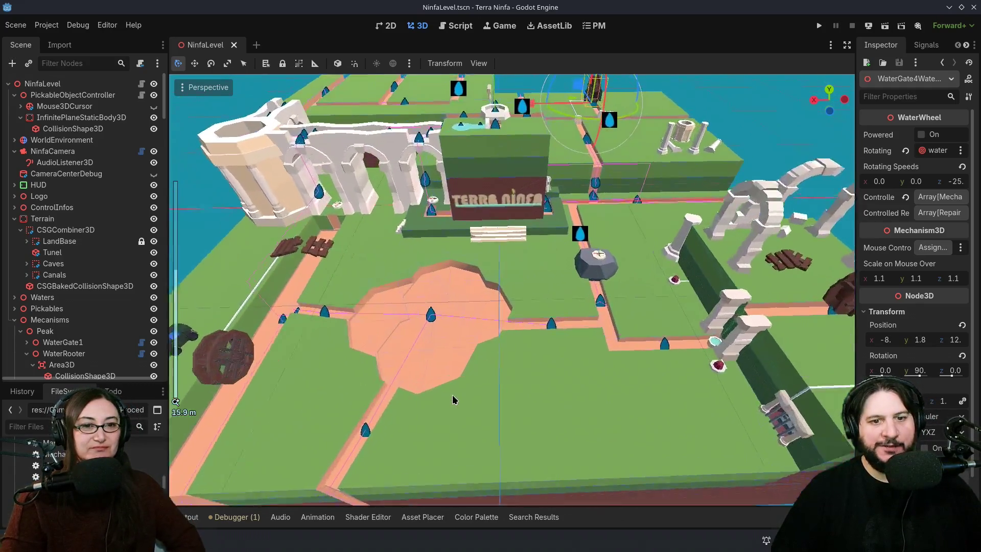
left_click(75, 219)
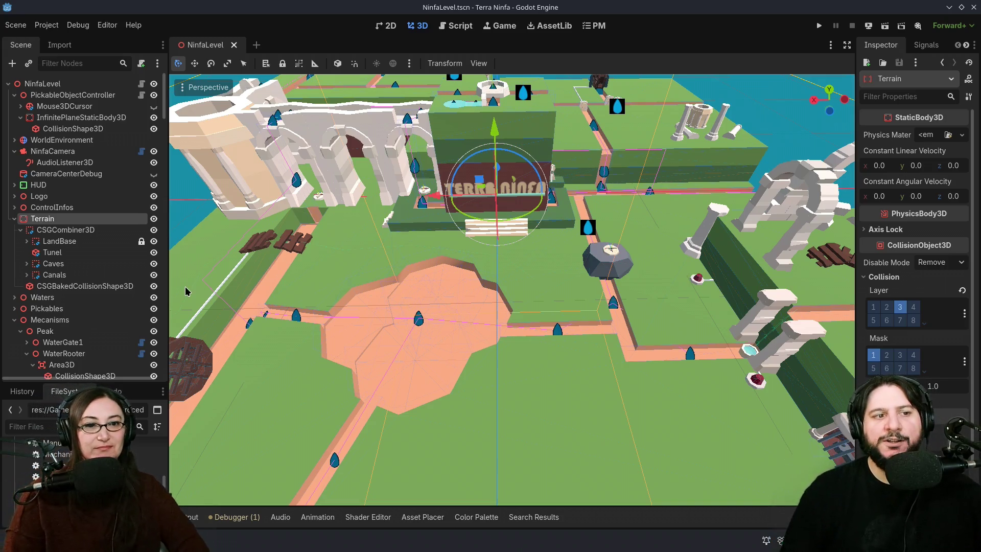
left_click(59, 241)
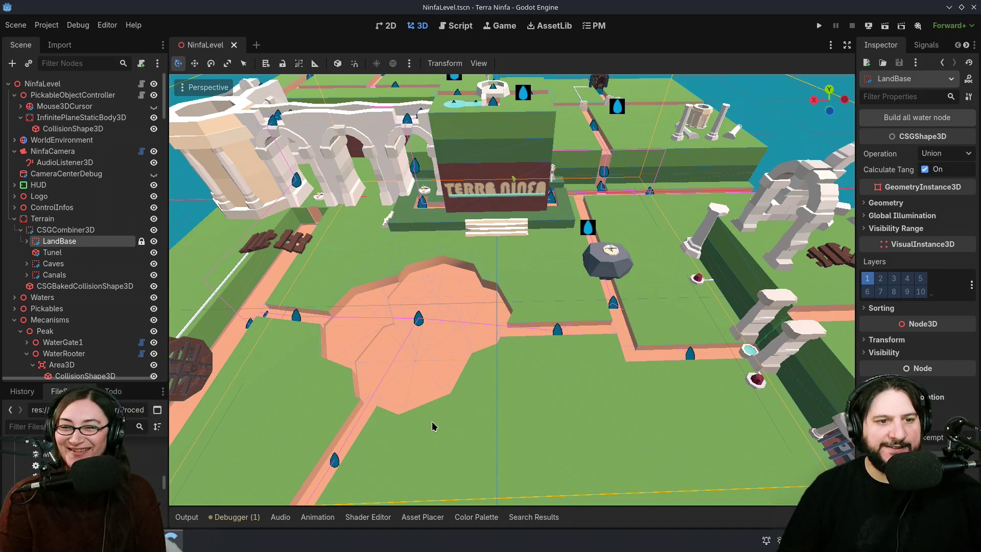
scroll(608, 164, "up", 3)
left_click(611, 125)
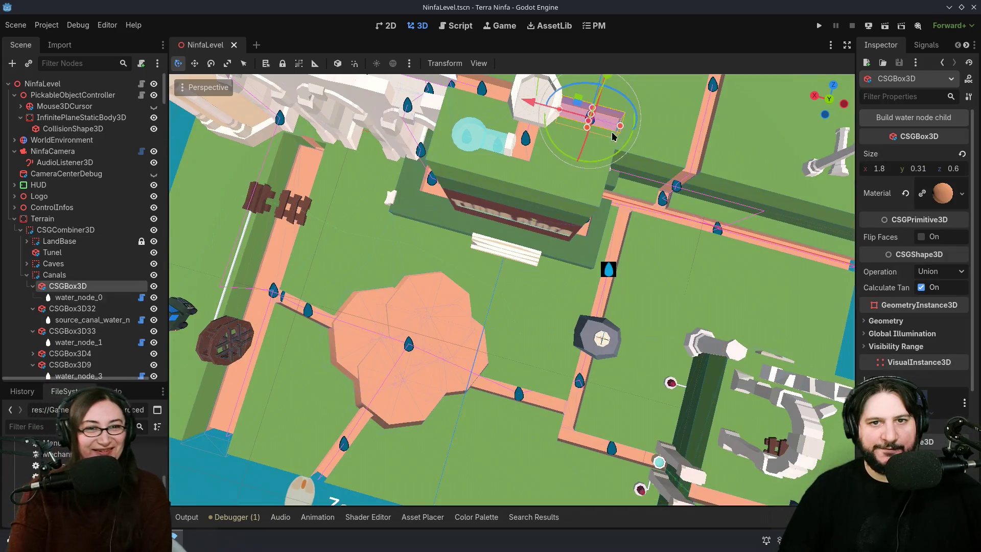
key("f")
scroll(560, 363, "up", 4)
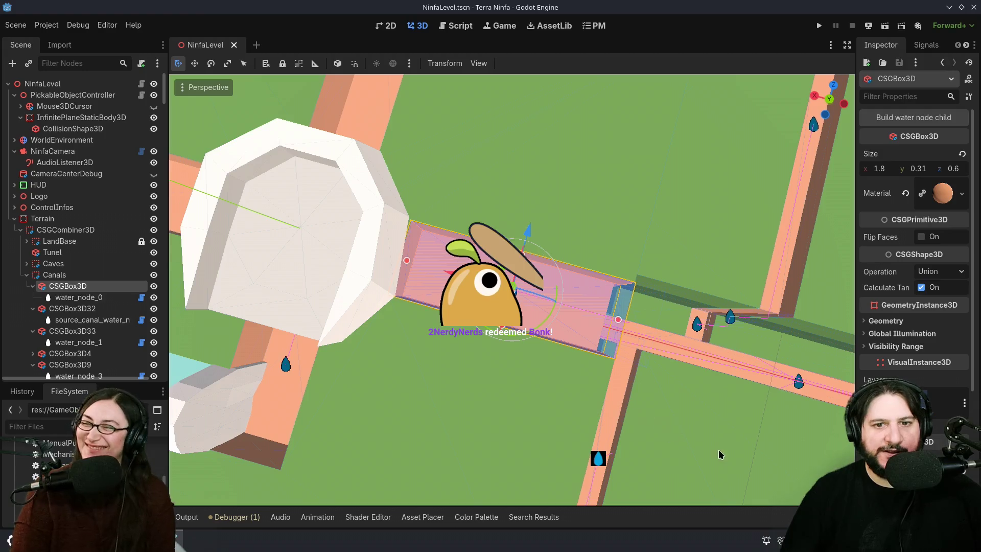
mouse_move(721, 444)
left_mouse_down()
mouse_move(692, 320)
mouse_move(644, 339)
left_mouse_up()
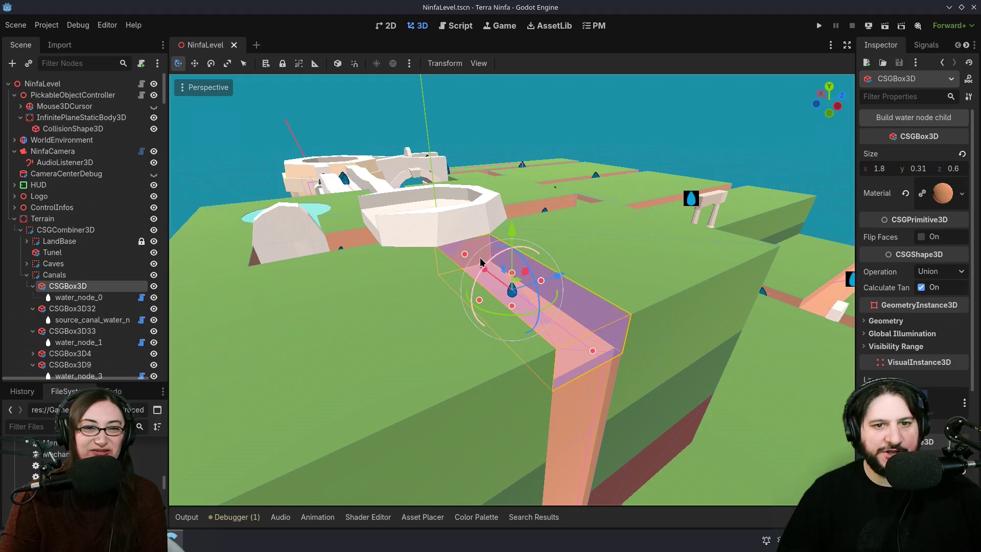
left_click_drag(483, 268, 538, 316)
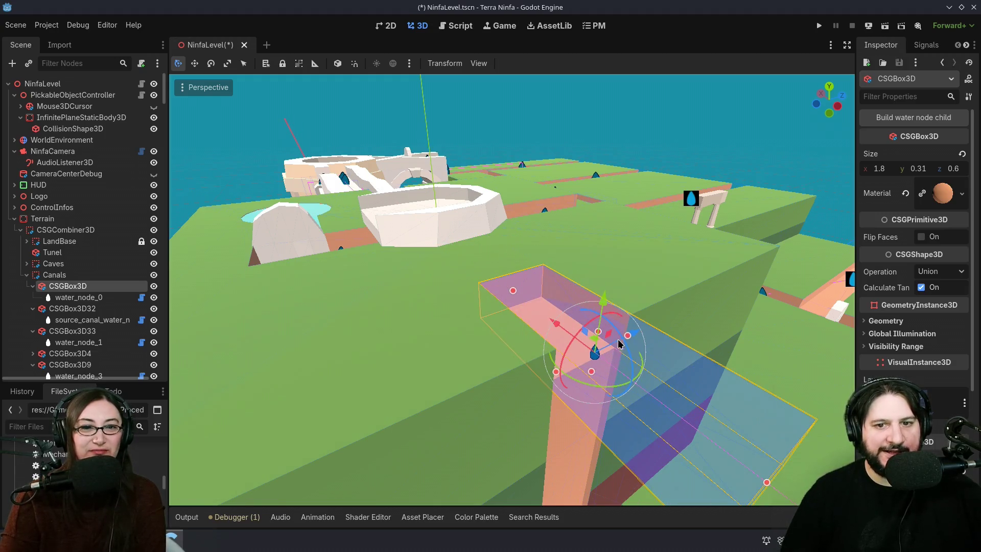
left_click_drag(642, 337, 735, 315)
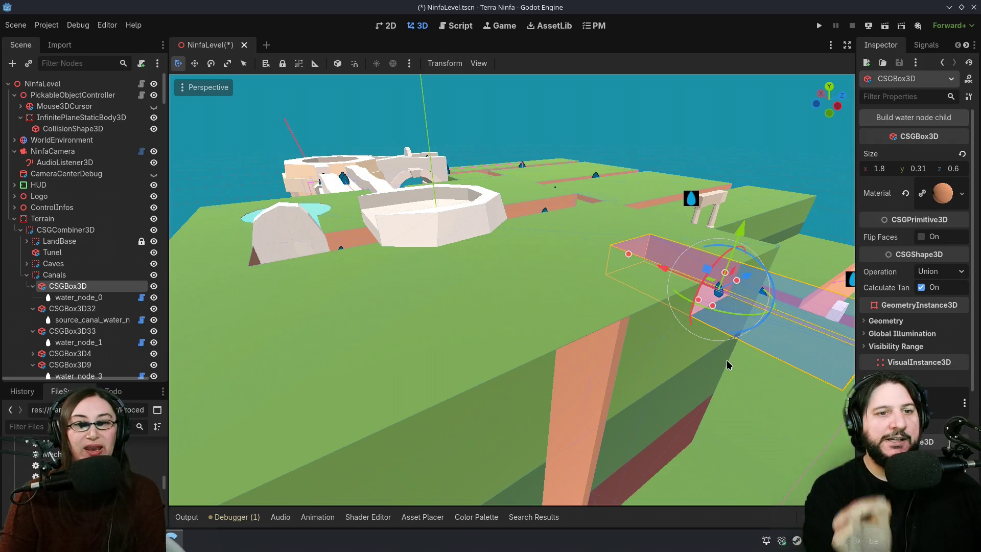
key("ctrl+z")
key("ctrl+z")
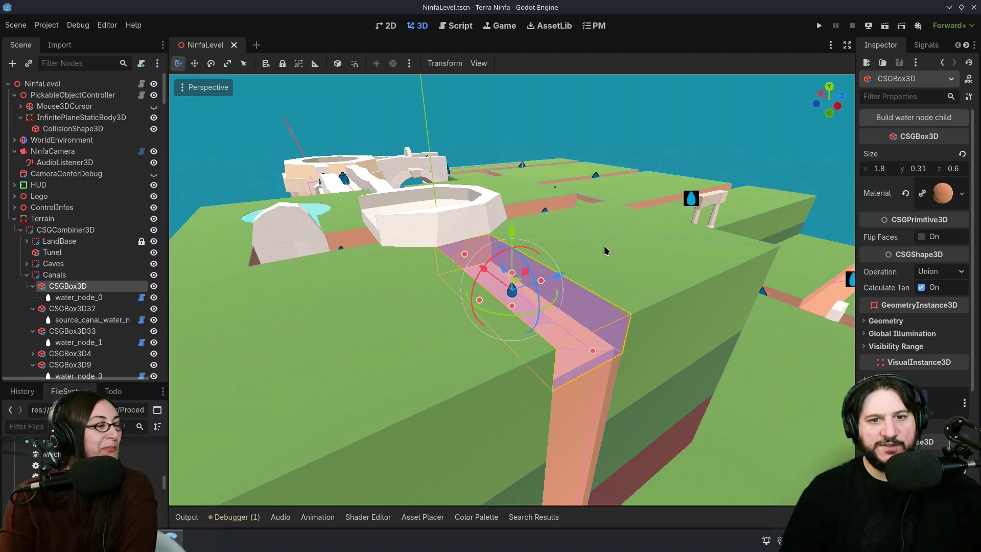
scroll(599, 278, "down", 4)
scroll(599, 279, "down", 6)
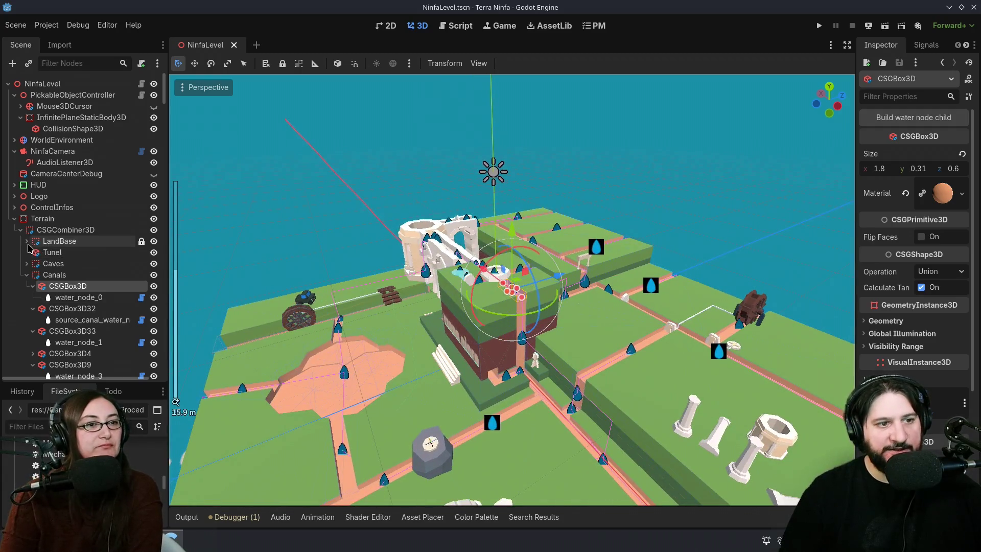
Step: Expand LandBase and inspect the BottomGroundLayer and a thin channel box in the terrain
left_click(26, 241)
left_click(83, 252)
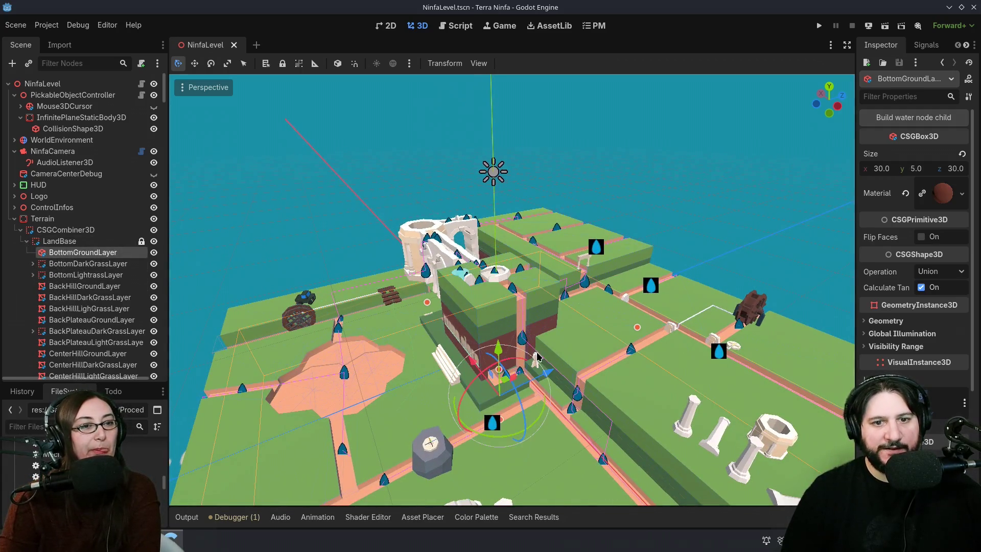
scroll(516, 340, "down", 5)
left_click_drag(414, 348, 438, 394)
left_click(678, 347)
left_click_drag(678, 348, 740, 377)
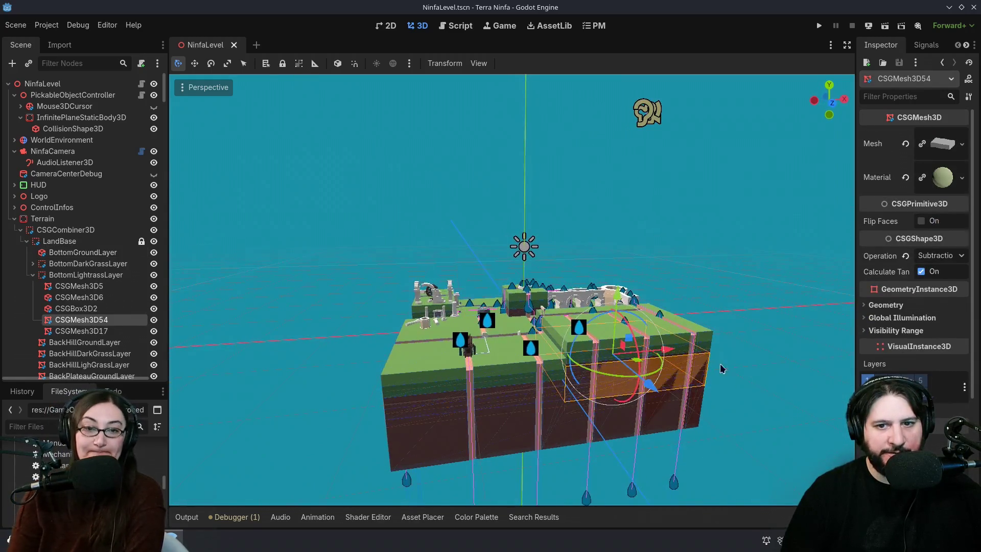
left_click(693, 338)
left_click(785, 378)
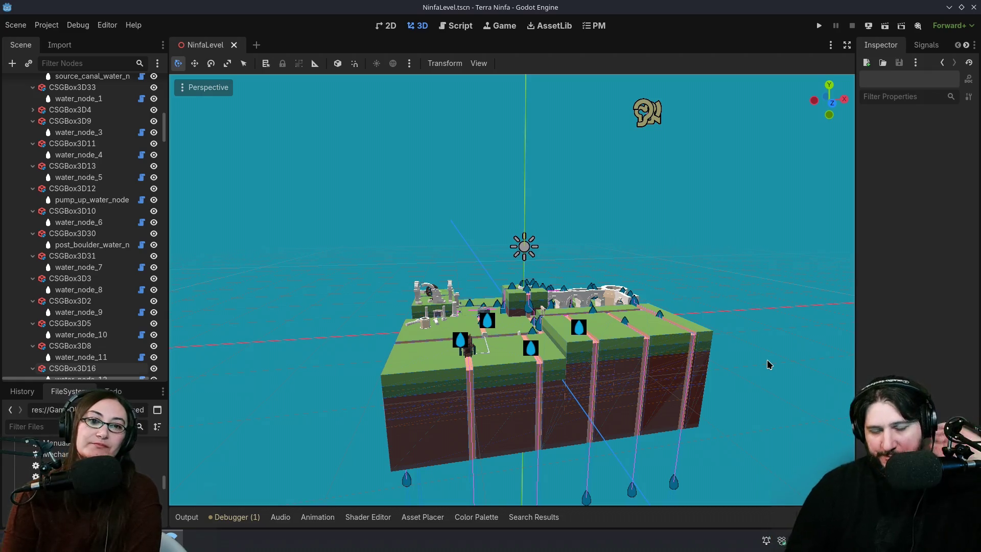
Step: Collapse the LandBase and Canals groups and select the terrain's CSGCombiner3D
scroll(62, 153, "up", 15)
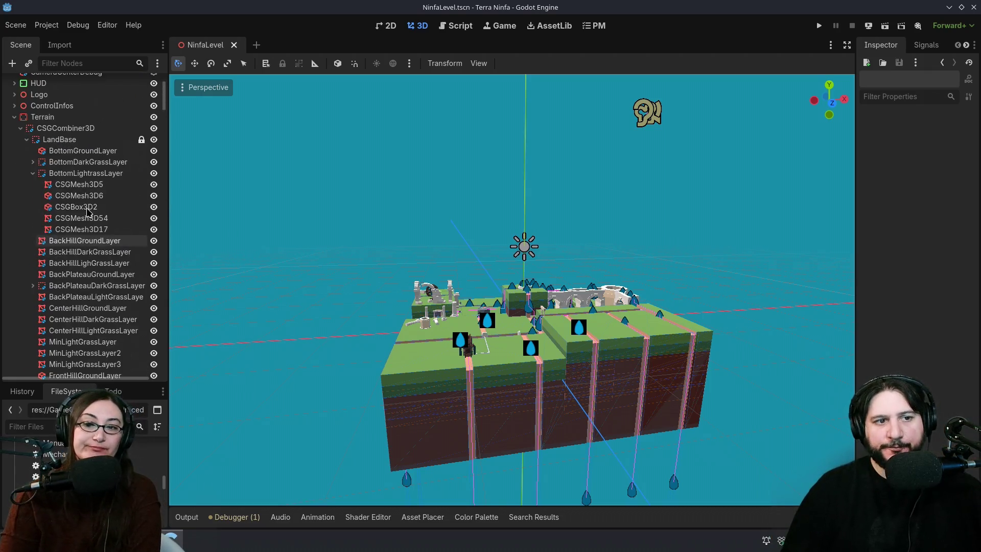
left_click(23, 140)
left_click_drag(206, 226, 691, 379)
scroll(592, 388, "down", 2)
scroll(593, 389, "up", 5)
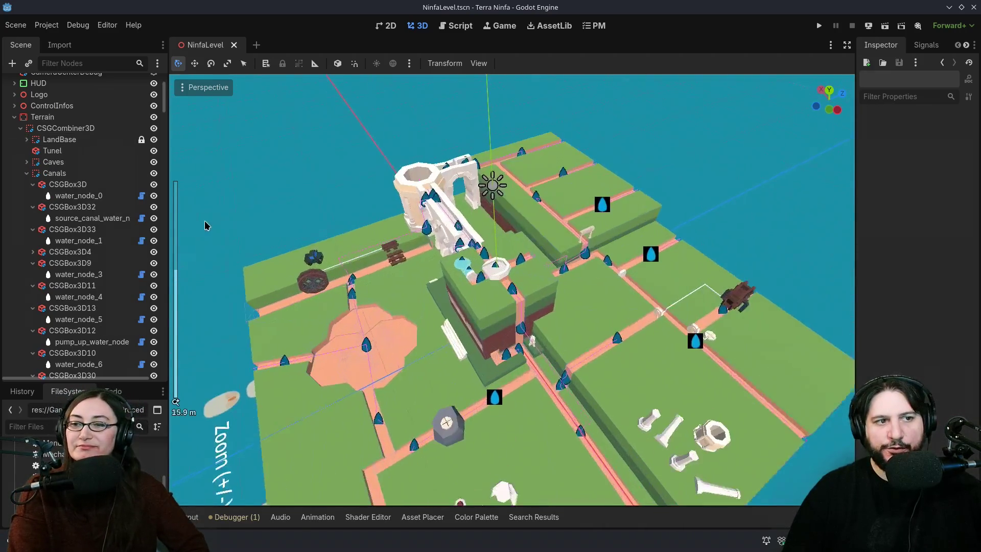
left_click_drag(593, 388, 542, 358)
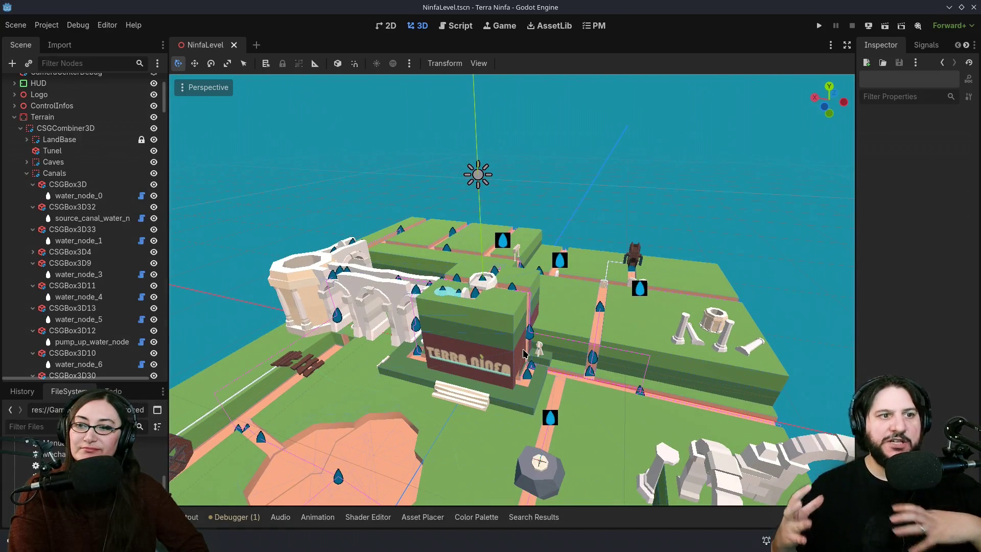
left_click(27, 173)
left_click(65, 128)
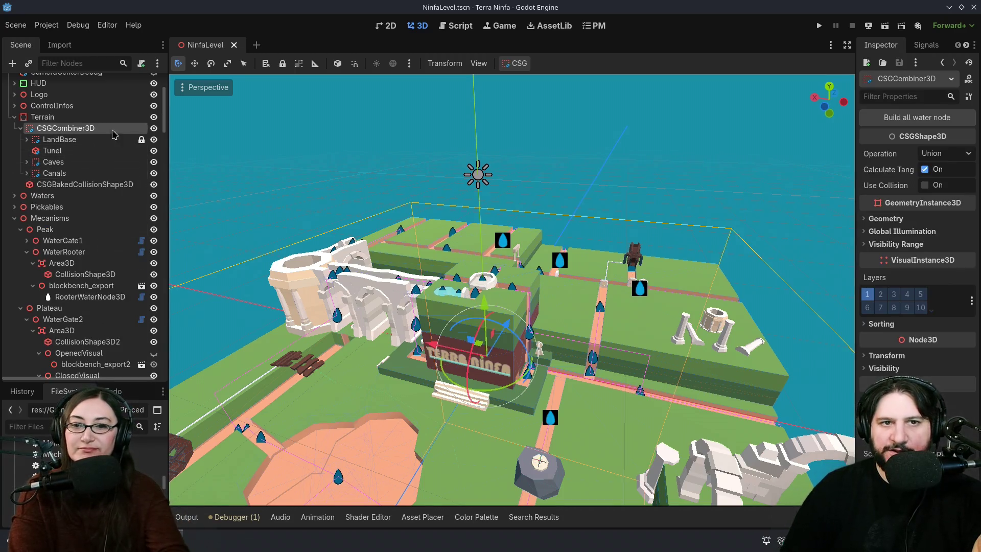
Step: Look over the CSG Bake Mesh Instance and Bake Collision Shape options without baking, then expand LandBase
left_click(521, 63)
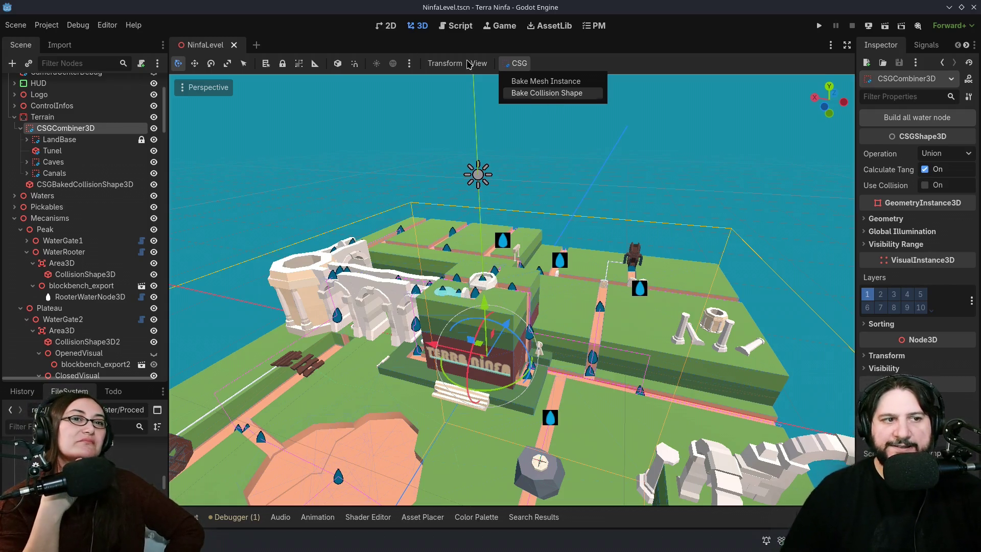
left_click(27, 145)
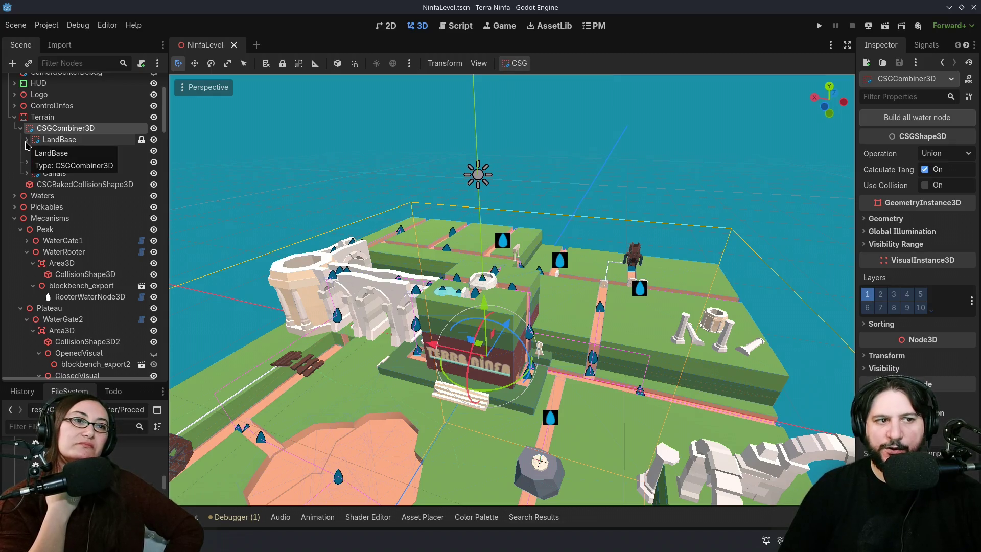
left_click(26, 141)
scroll(578, 306, "up", 5)
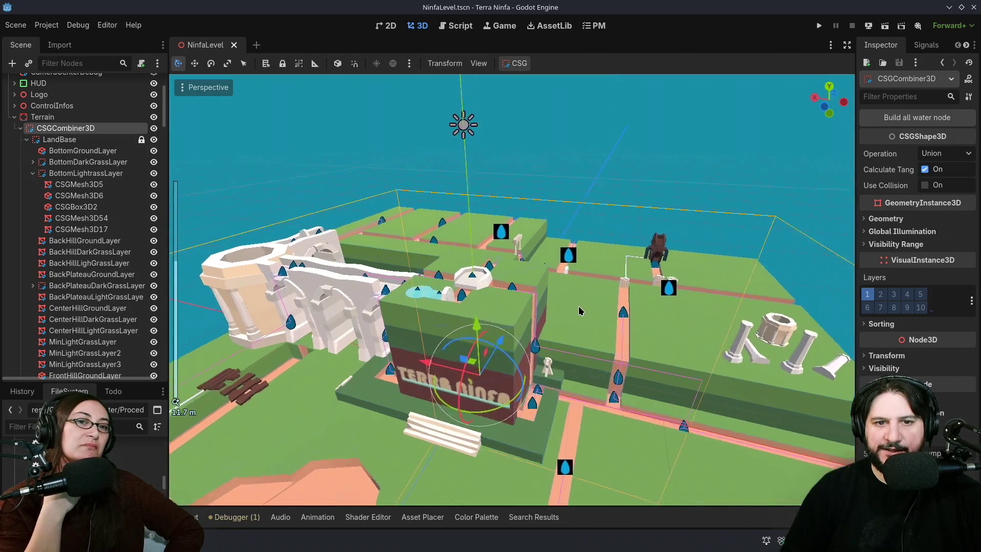
Step: Select the first pink canal box and collapse the LandBase and CSGCombiner3D terrain groups
left_click(517, 292)
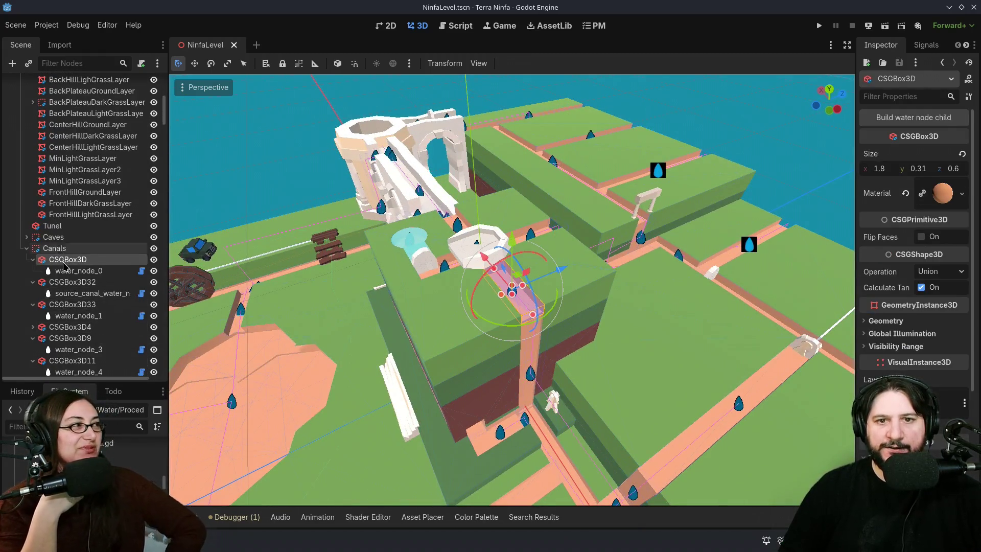
scroll(514, 299, "up", 5)
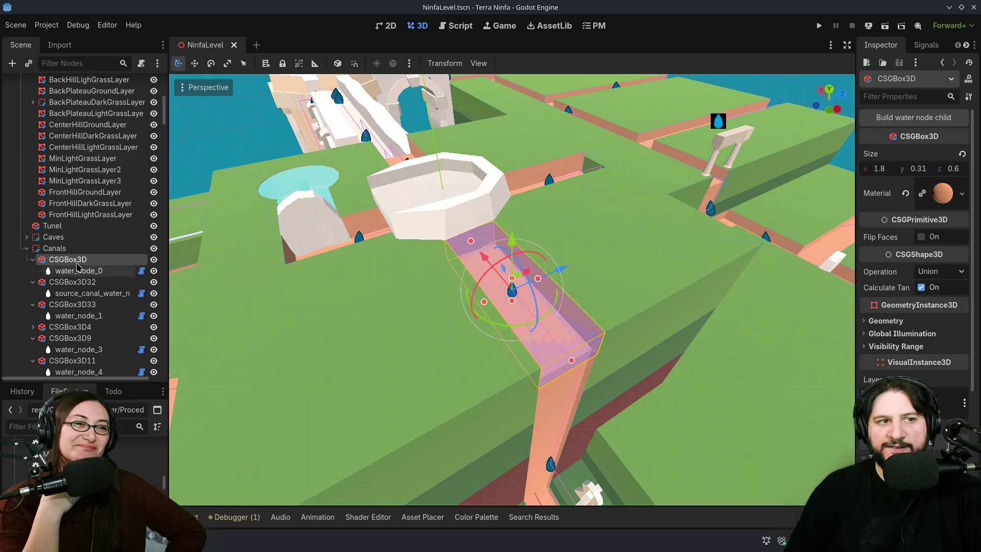
scroll(75, 251, "up", 5)
scroll(75, 249, "up", 5)
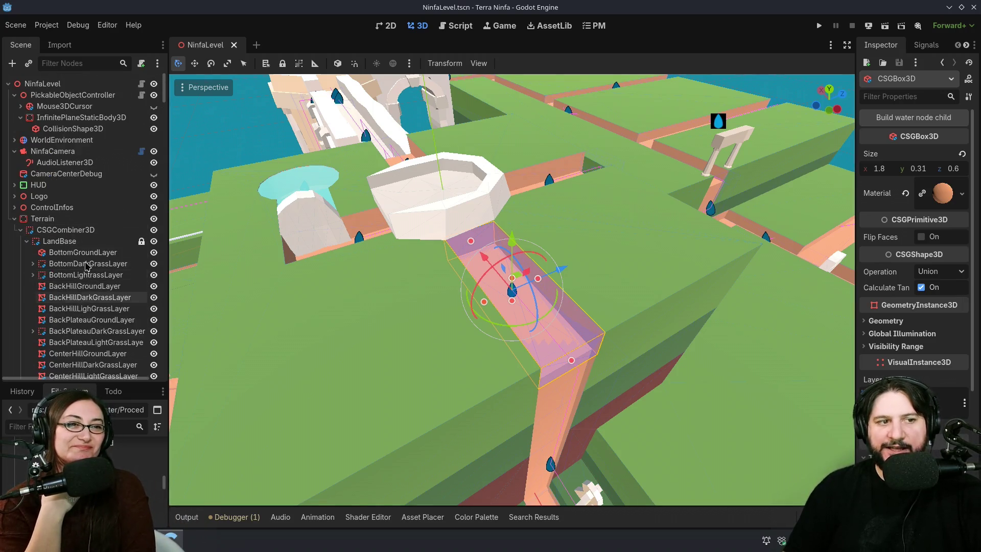
scroll(82, 276, "down", 5)
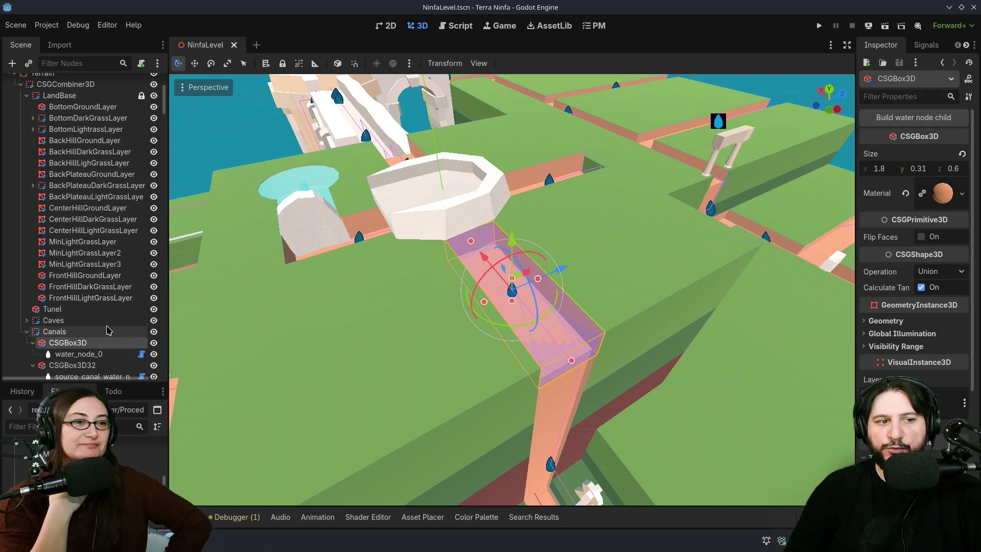
scroll(96, 320, "down", 1)
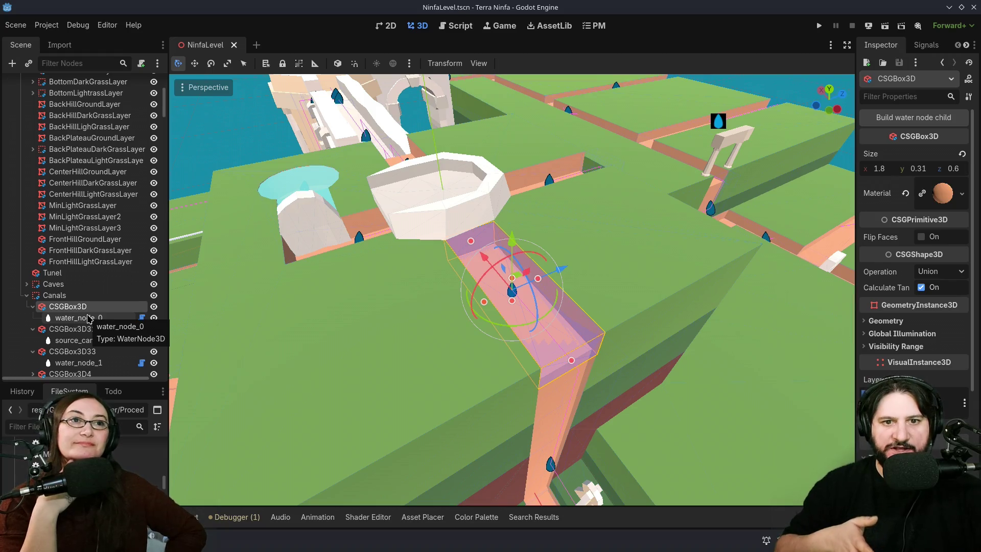
scroll(88, 318, "up", 6)
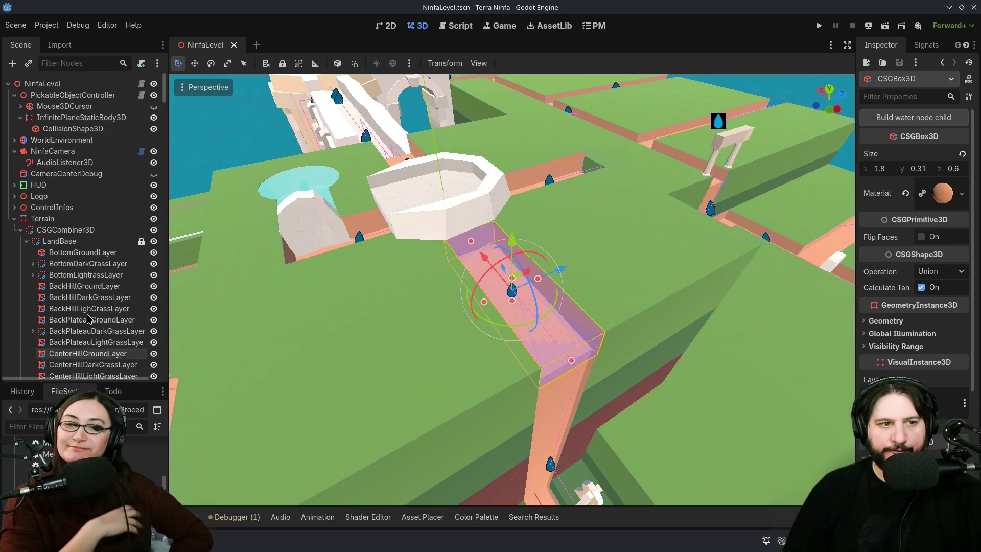
left_click(26, 241)
left_click(21, 230)
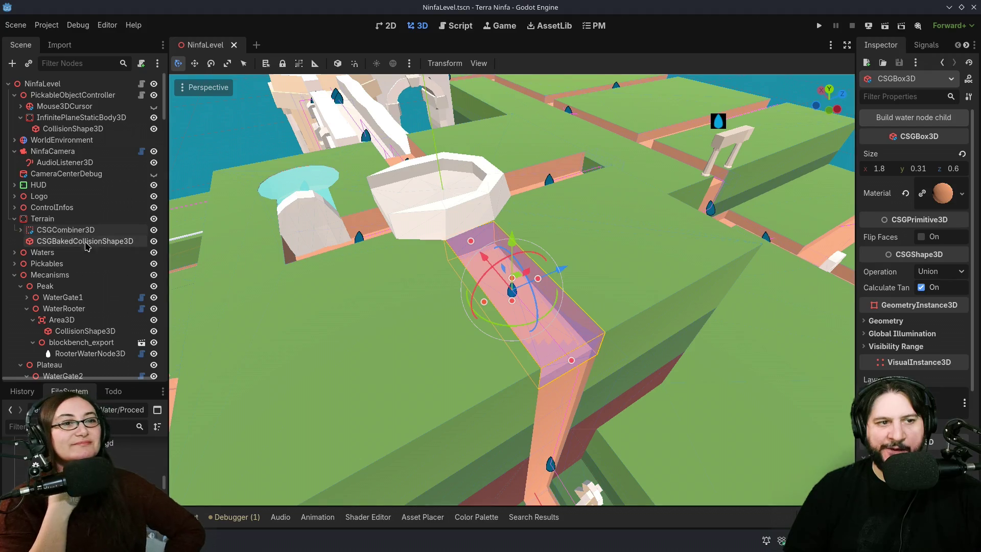
scroll(409, 347, "down", 2)
scroll(409, 346, "down", 3)
left_click_drag(398, 387, 475, 381)
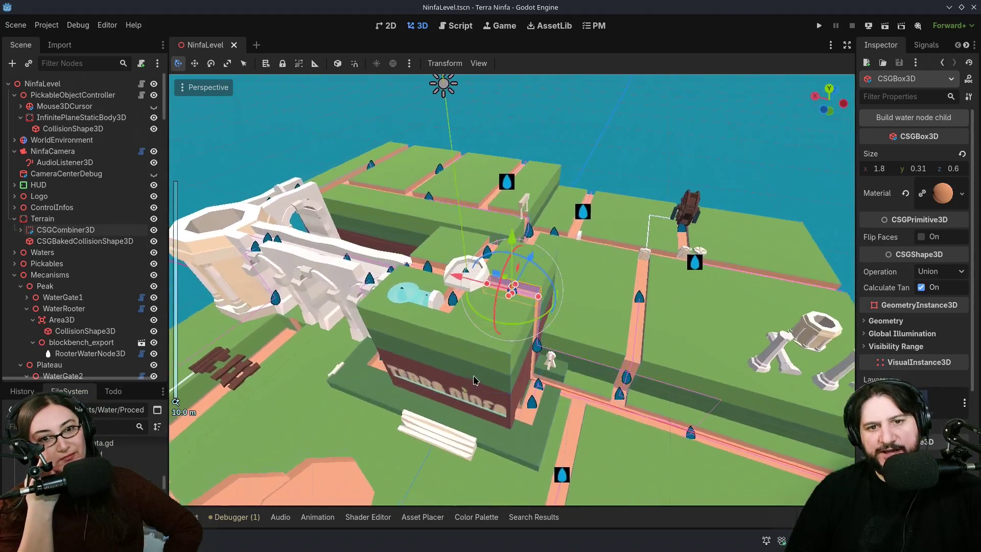
Step: Open the NinfaLevel script and follow it to the Level script's _bake_csg_terrain function
left_click(143, 85)
left_click(142, 85)
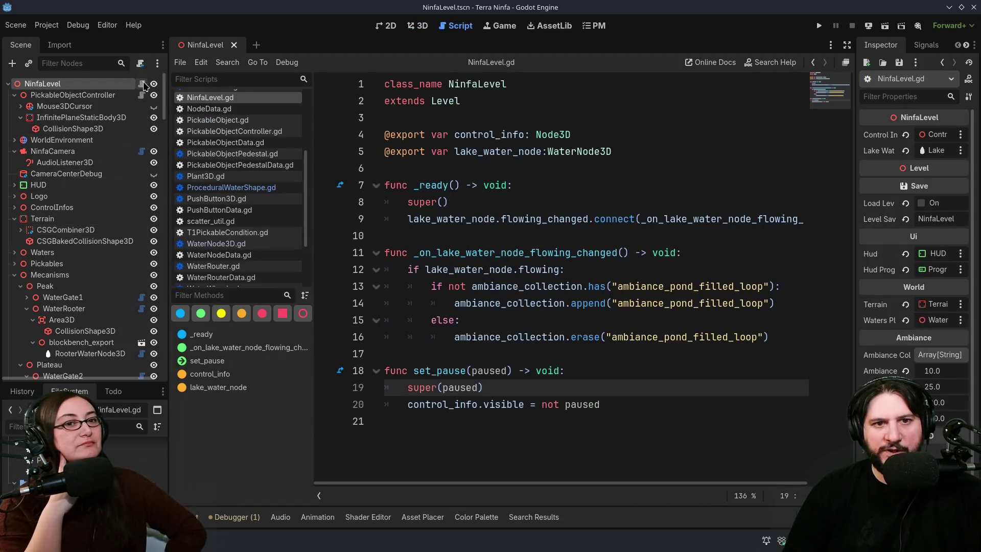
left_click(450, 101, "ctrl")
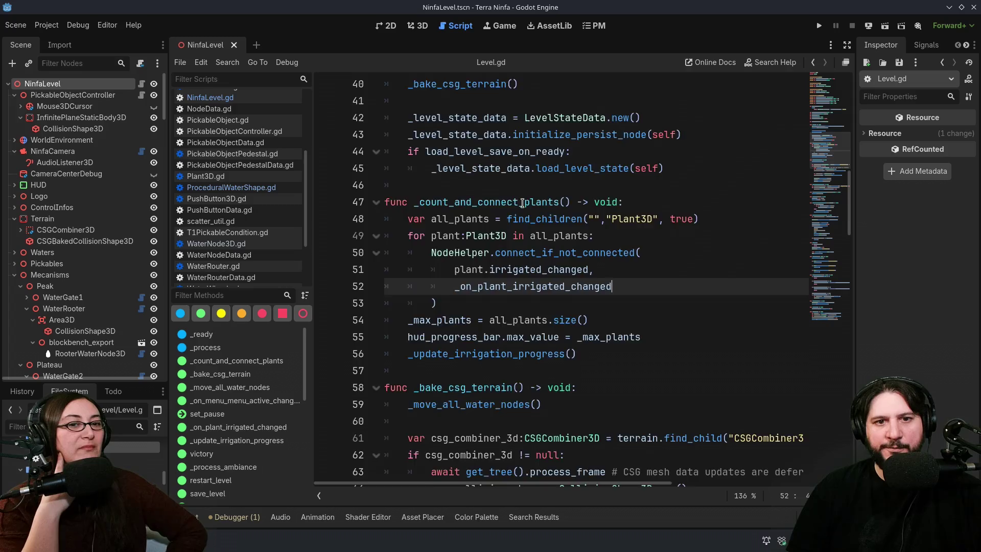
scroll(665, 245, "down", 9)
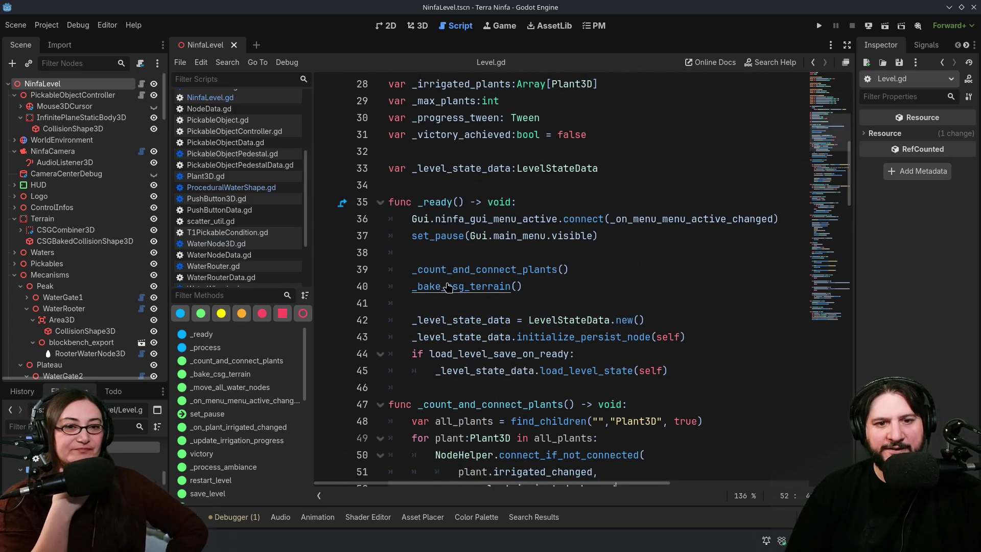
left_click(454, 291, "ctrl")
scroll(511, 286, "down", 3)
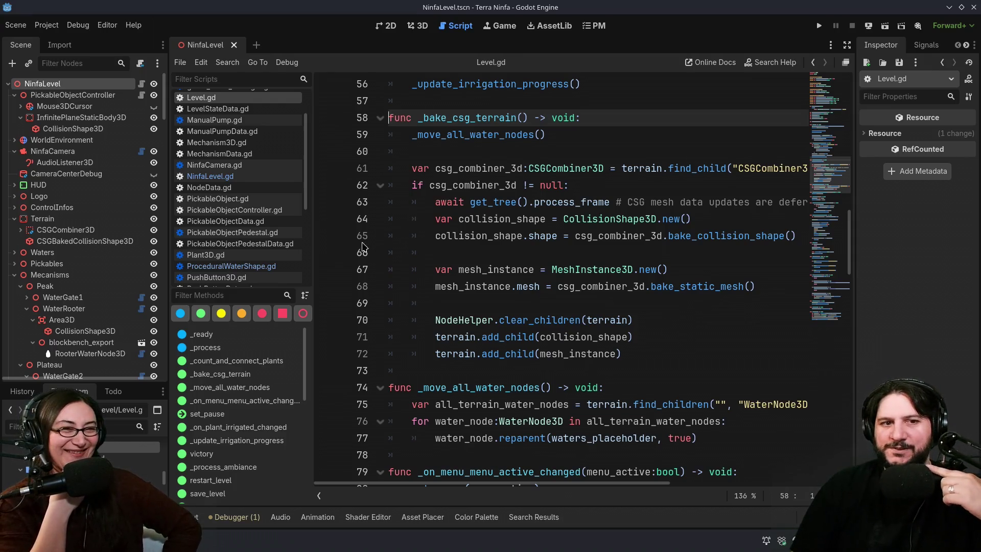
Step: Narrow the Scene dock and walk through the CSGCombiner3D lookup, null check and collision/mesh baking lines
left_click_drag(136, 257, 79, 268)
mouse_move(314, 168)
left_mouse_down()
mouse_move(562, 190)
mouse_move(752, 169)
left_mouse_up()
left_click(655, 192)
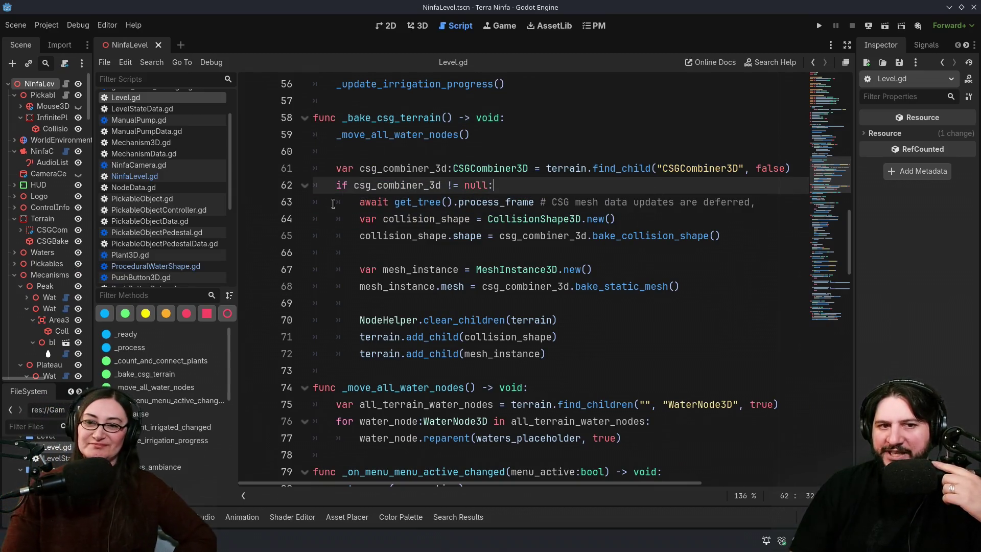
left_click_drag(329, 205, 415, 235)
left_click(404, 287)
left_click_drag(361, 270, 416, 299)
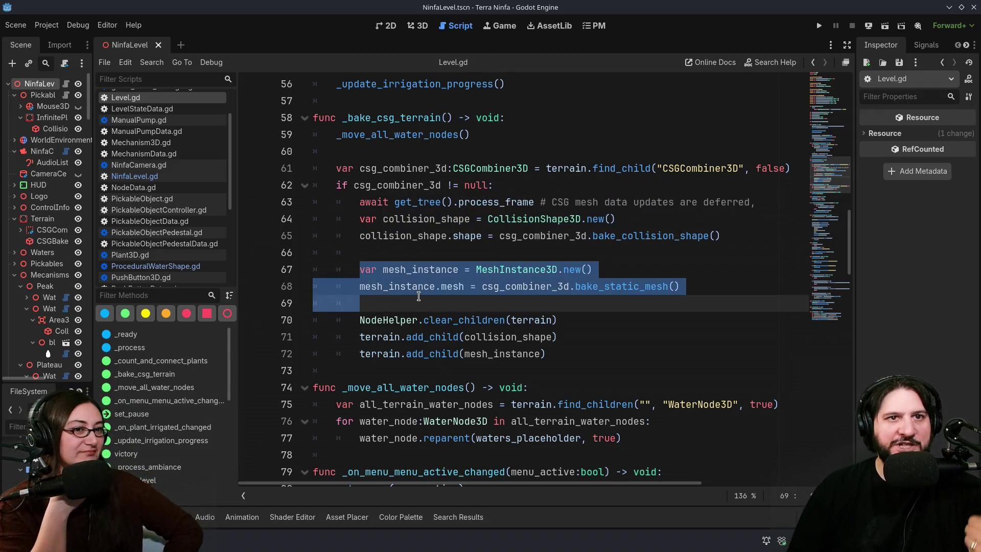
left_click(418, 297)
left_click_drag(361, 320, 574, 322)
left_click(582, 341)
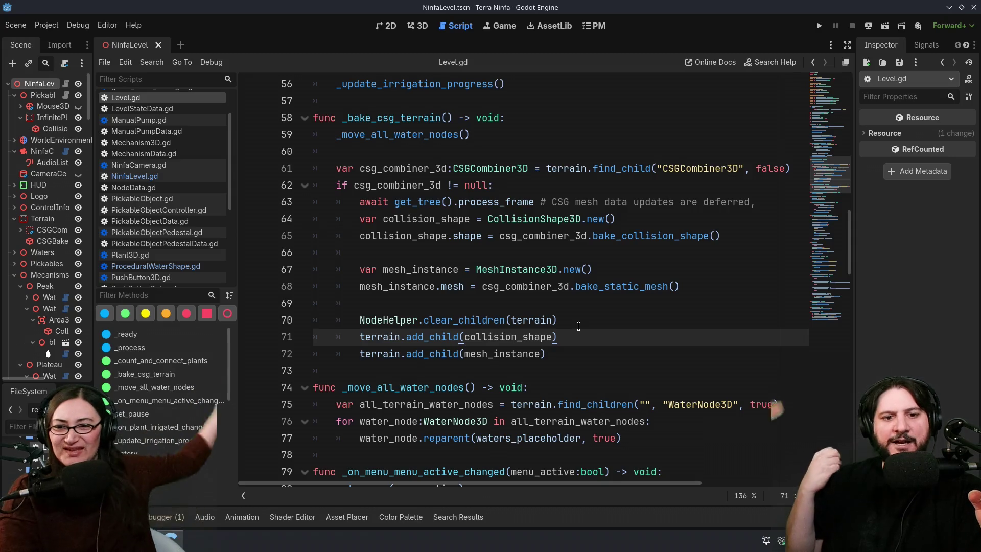
Step: Review the _move_all_water_nodes function and the clear_children call, then return to the 3D level view
scroll(546, 340, "down", 2)
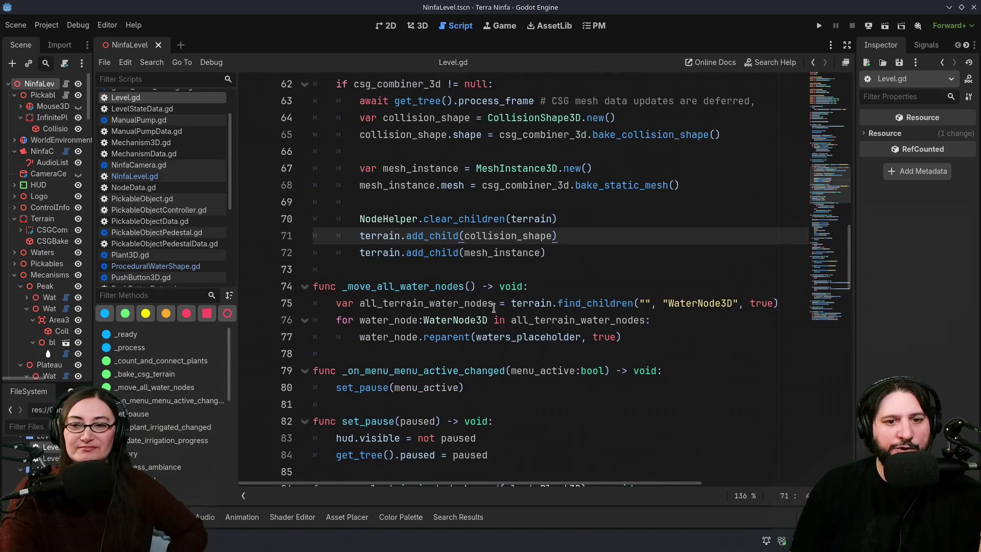
double_click(437, 286)
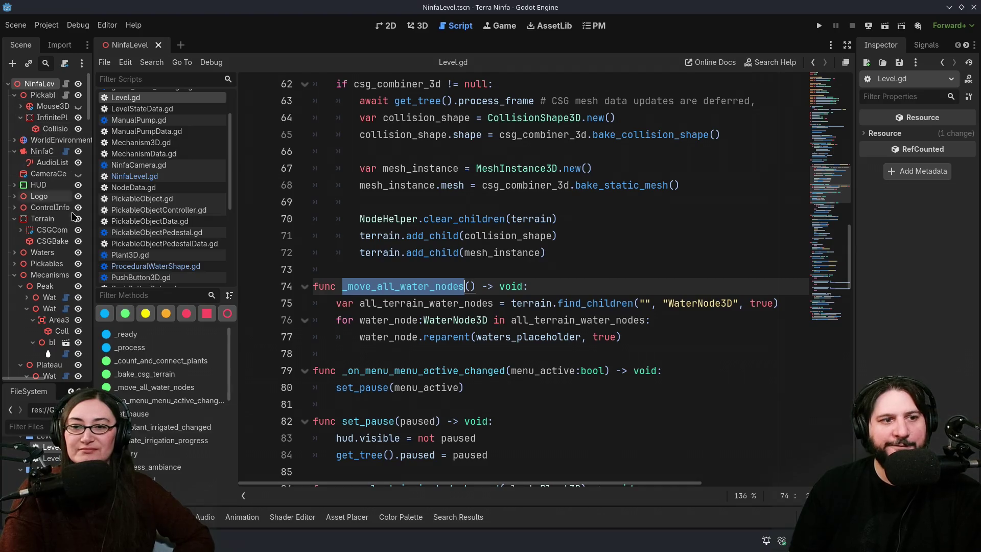
scroll(48, 281, "down", 10)
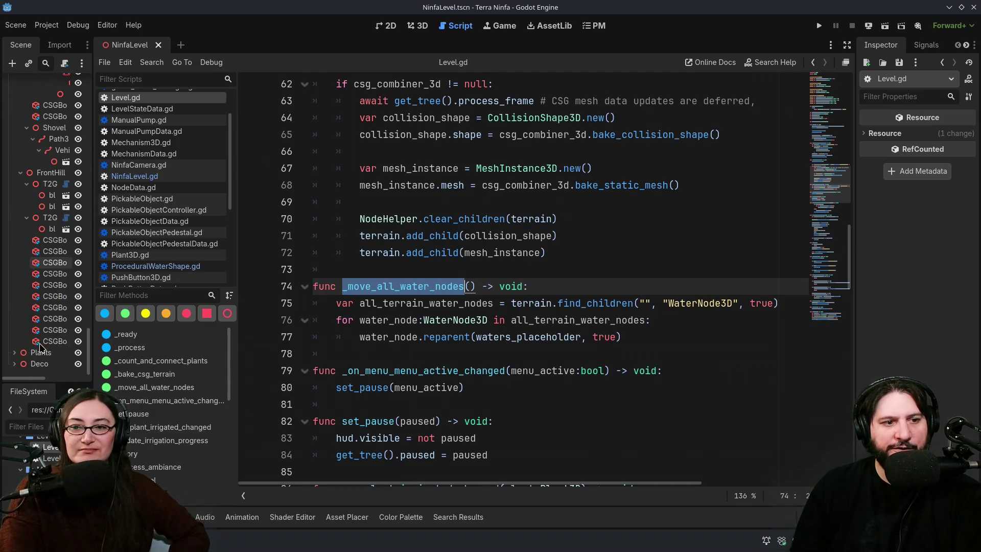
left_click(694, 227)
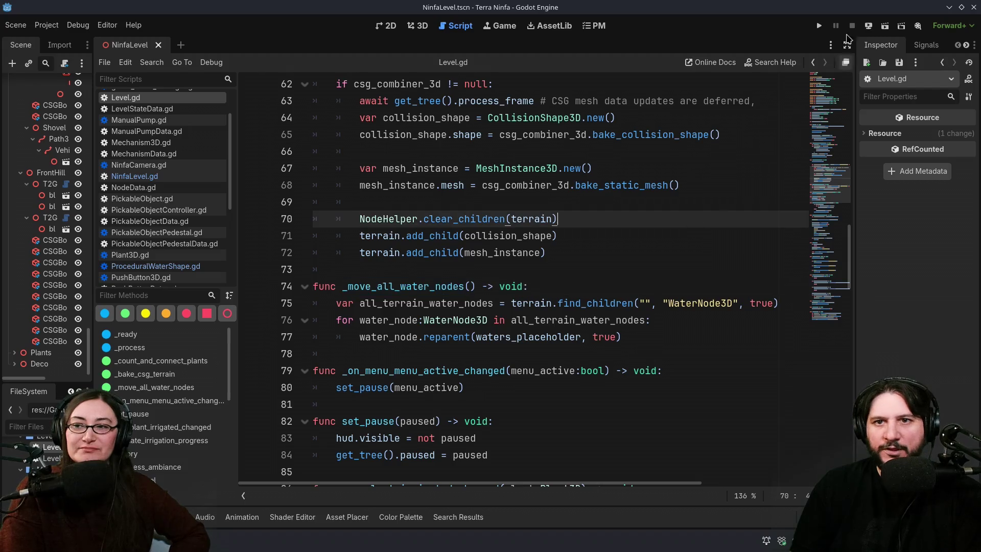
left_click(425, 33)
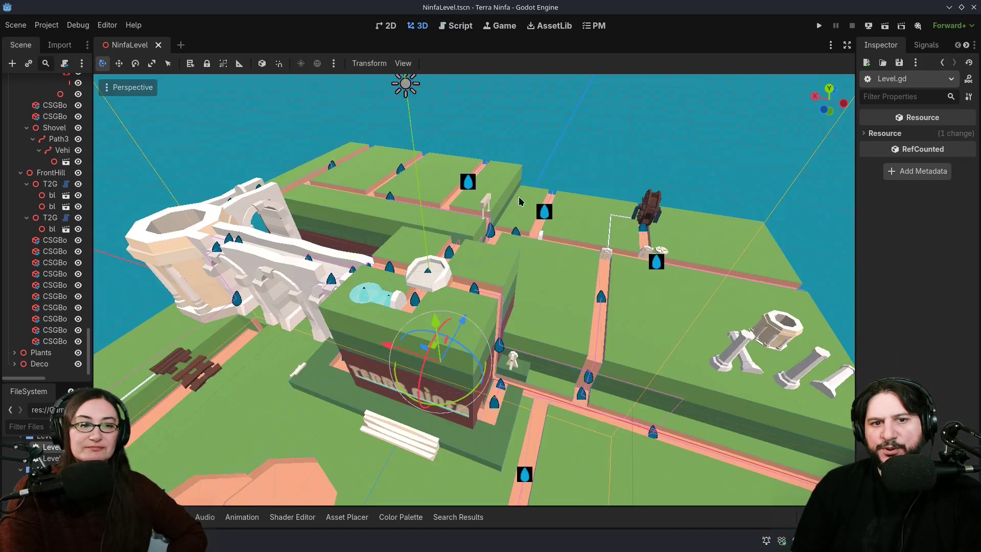
Step: Run the project's main scene, then shrink the full-screen game to a window beside the editor
left_click_drag(645, 327, 691, 307)
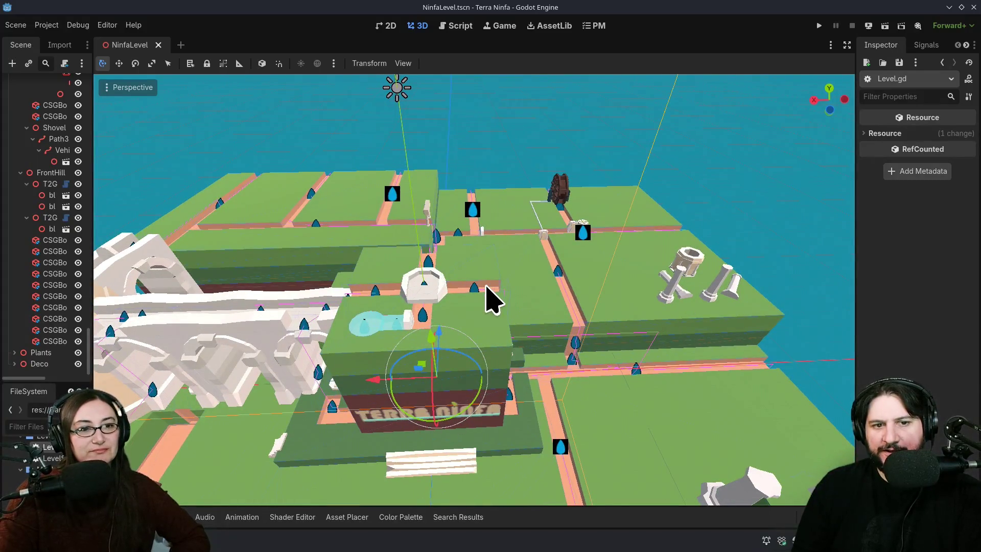
left_click(511, 339)
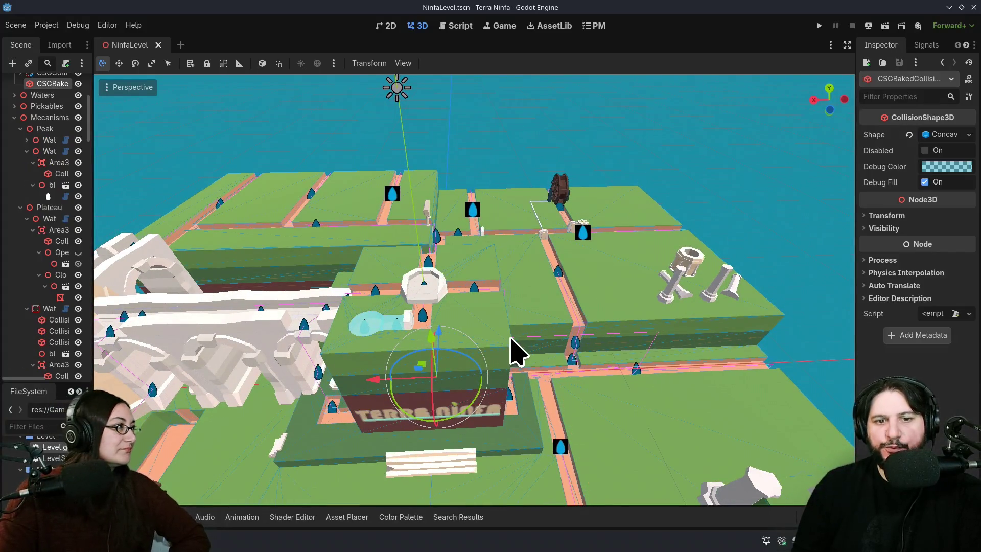
left_click(816, 30)
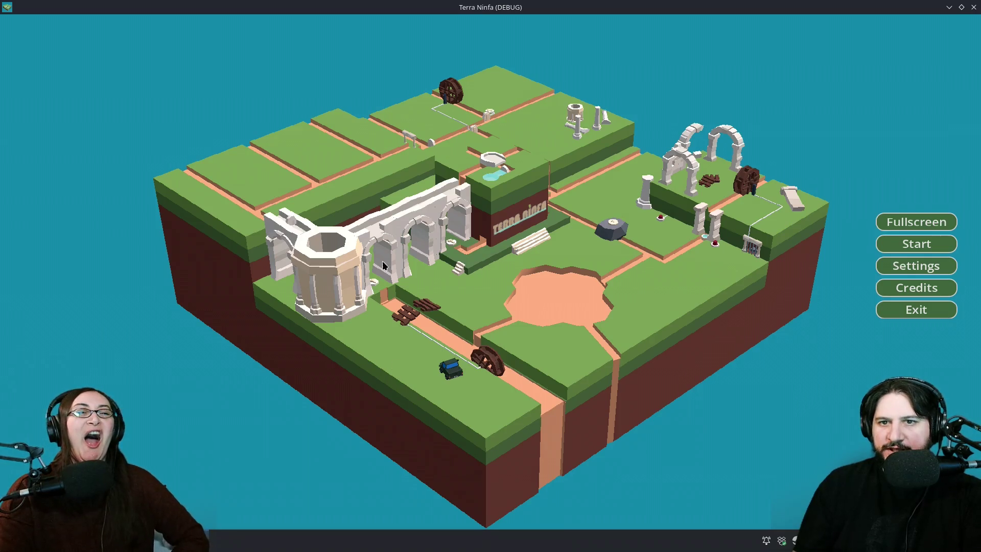
double_click(823, 10)
mouse_move(652, 184)
left_mouse_down()
mouse_move(639, 125)
mouse_move(601, 78)
left_mouse_up()
left_click_drag(91, 177, 286, 179)
scroll(97, 184, "up", 5)
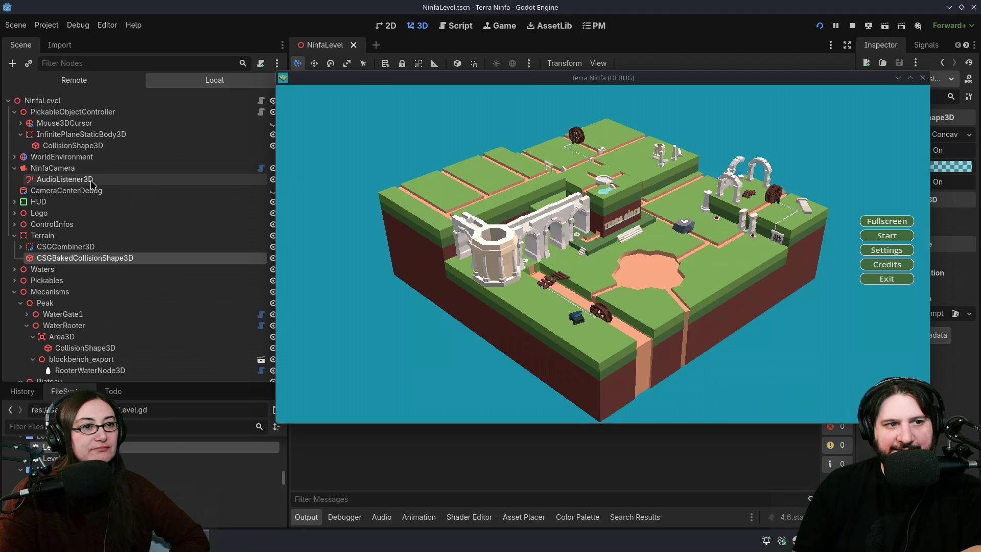
left_click(18, 249)
Step: Collapse the Terrain branch, switch to the Remote scene tree and inspect the running Music node
left_click(20, 247)
scroll(98, 276, "down", 10)
scroll(98, 278, "up", 10)
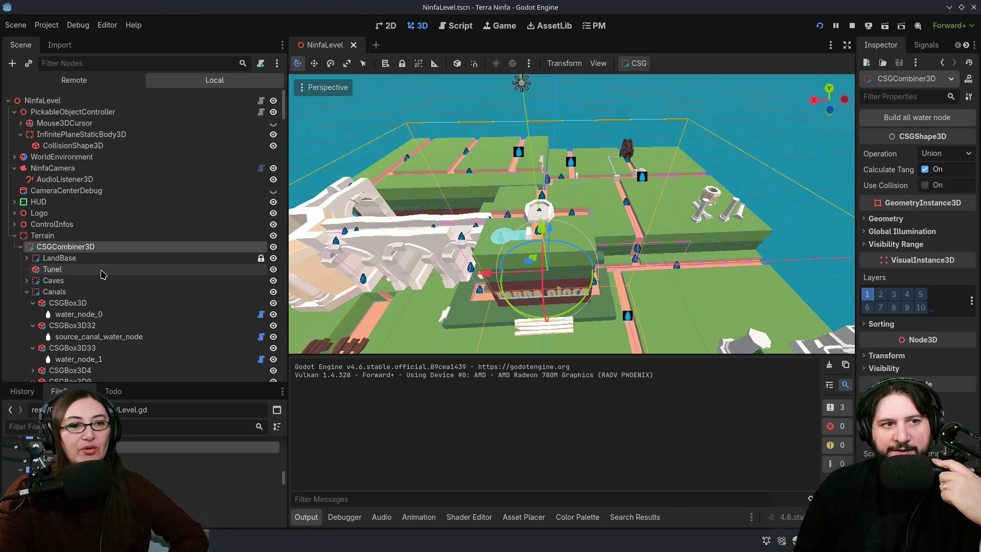
left_click(14, 235)
left_click(87, 81)
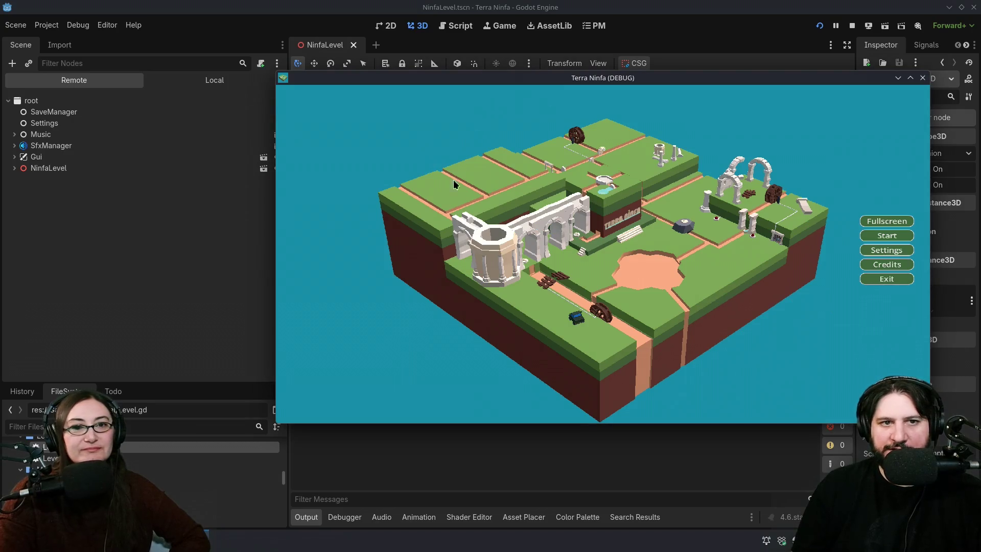
mouse_move(532, 72)
left_mouse_down()
mouse_move(602, 60)
mouse_move(541, 86)
left_mouse_up()
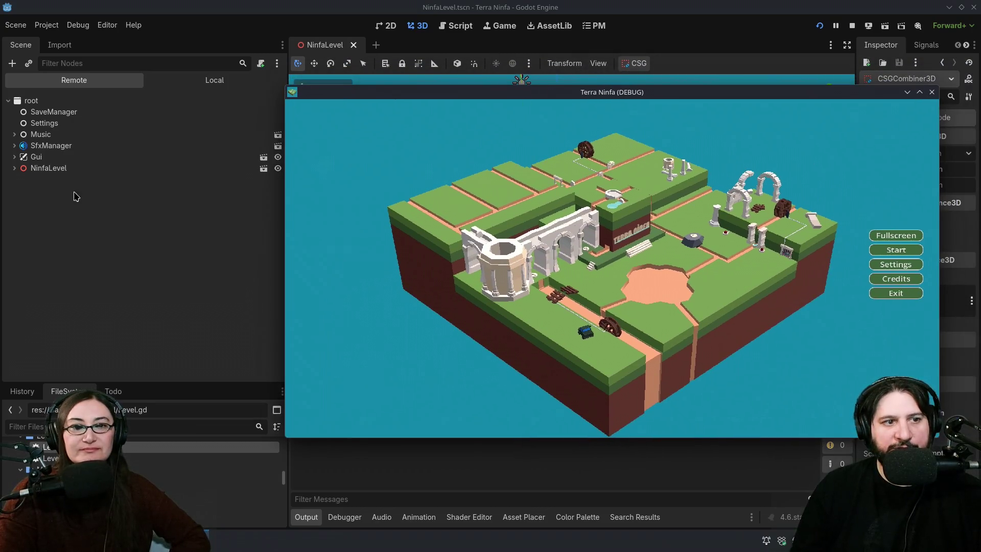
left_click(44, 134)
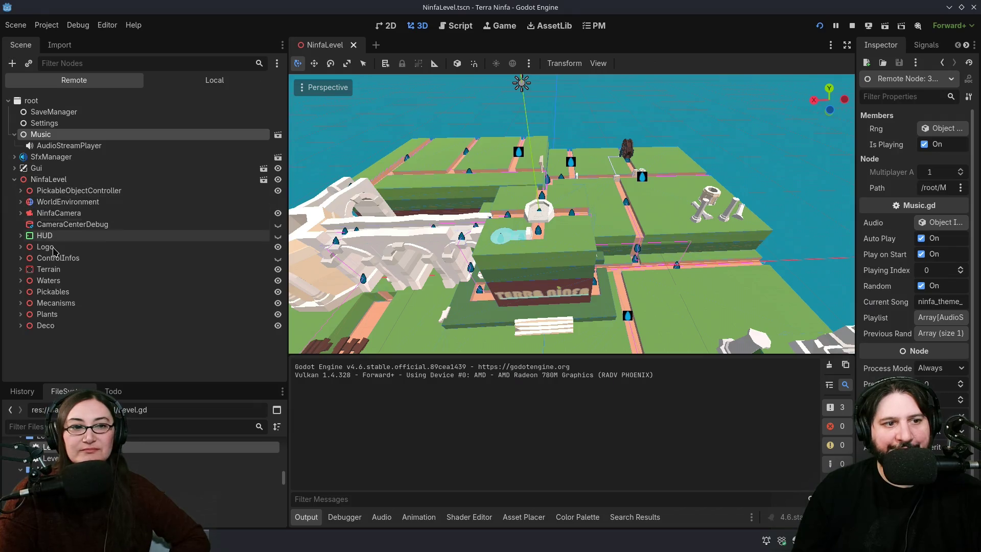
left_click(20, 270)
left_click(61, 281)
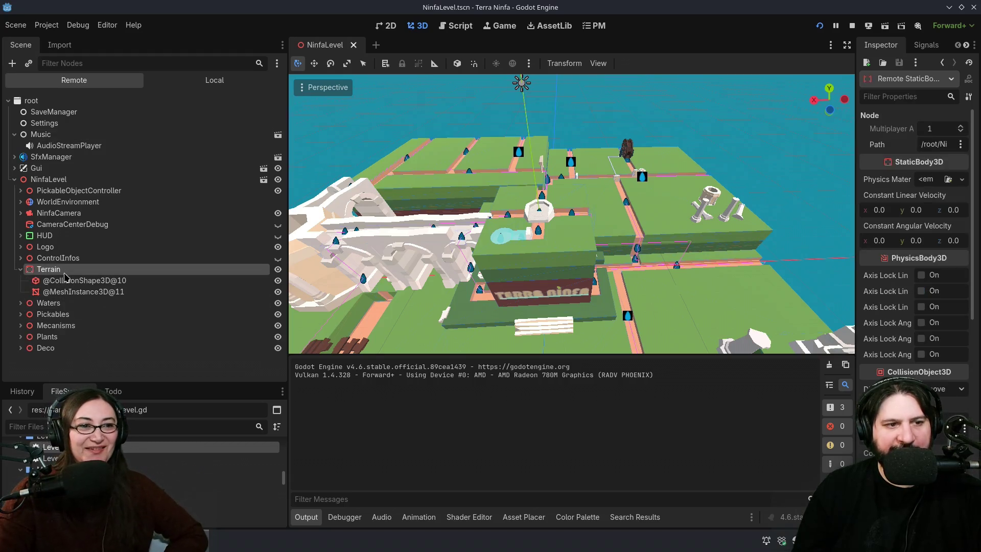
left_click(91, 292)
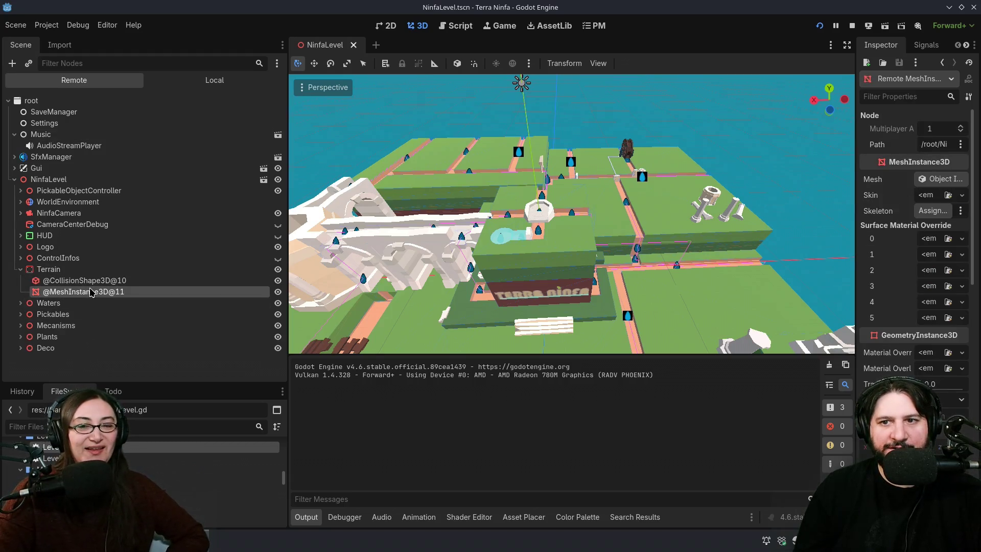
left_click(136, 281)
left_click(132, 271)
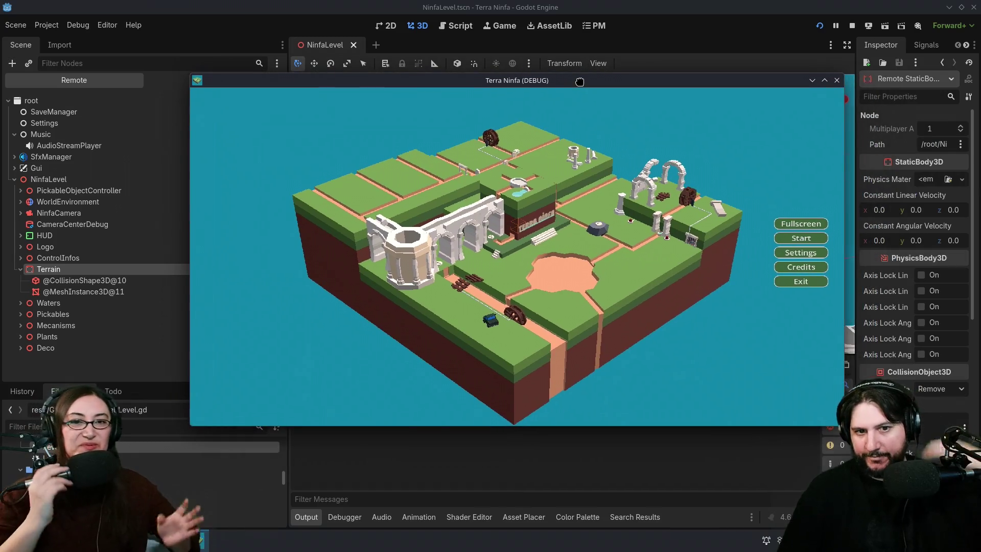
left_click_drag(844, 426, 849, 454)
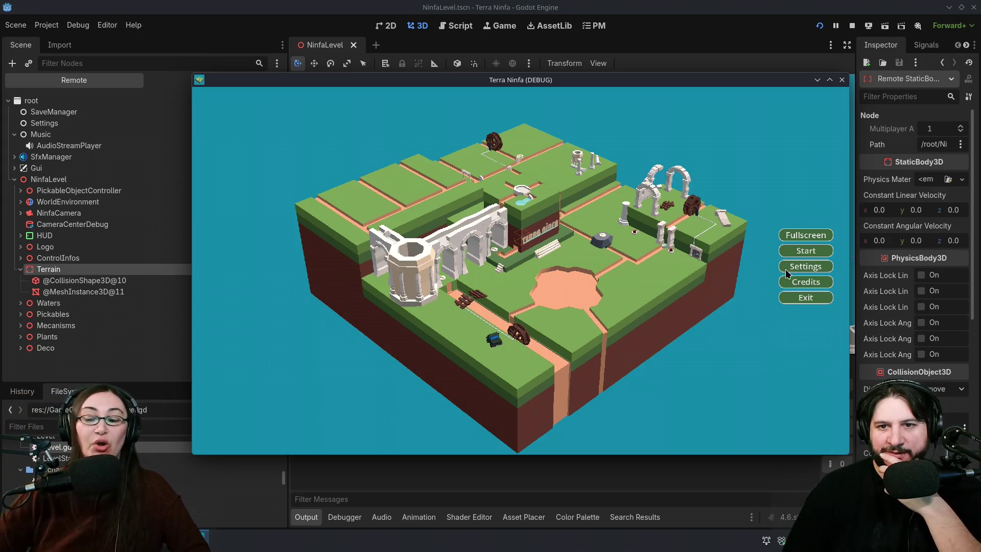
left_click(806, 251)
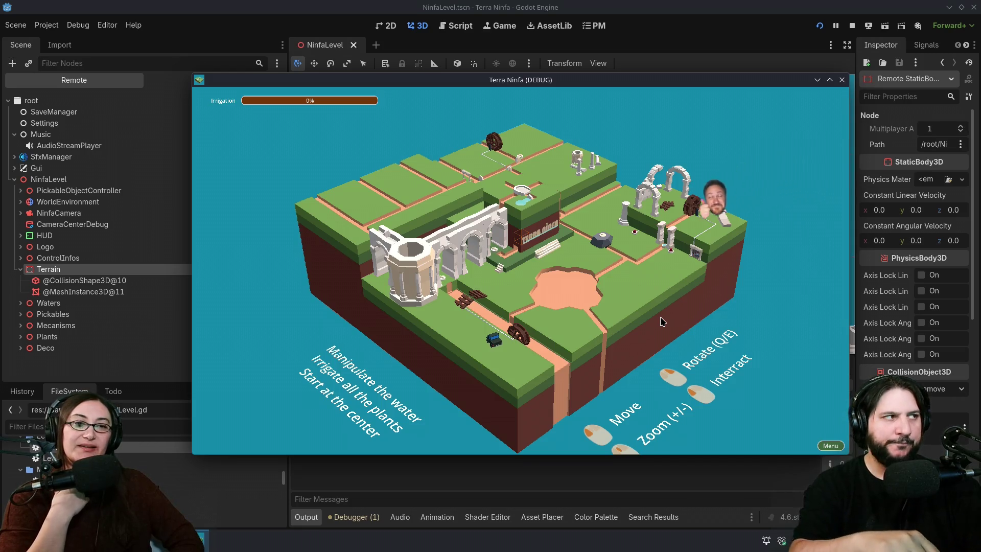
Step: Rotate and zoom the game camera with Q and +/- toward the Terra Ninfa building's arches
key("q")
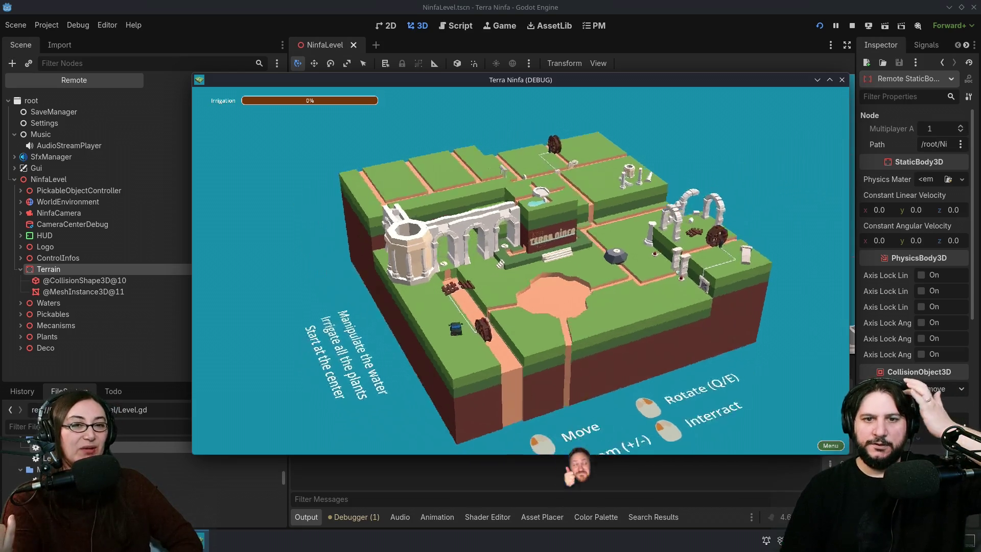
key("plus")
key("plus")
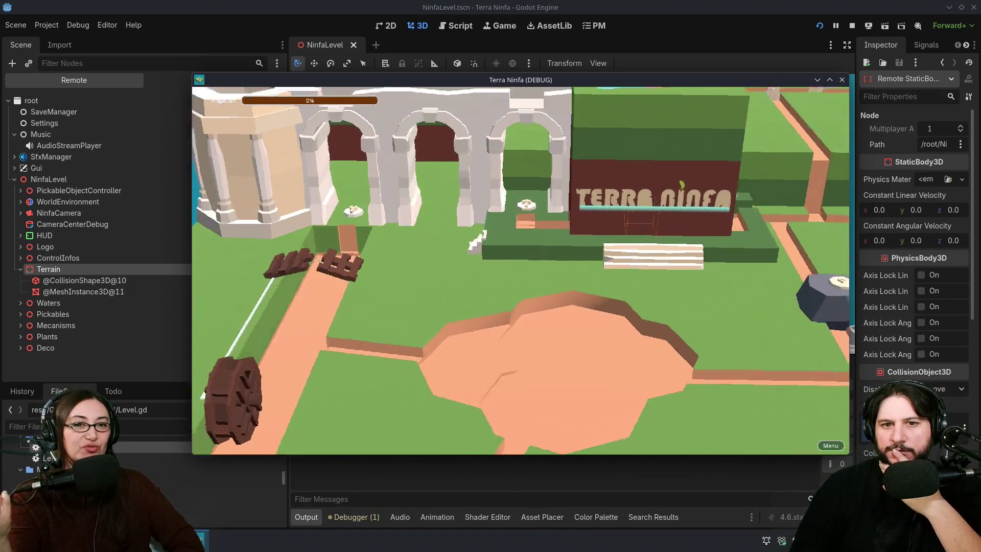
key("q")
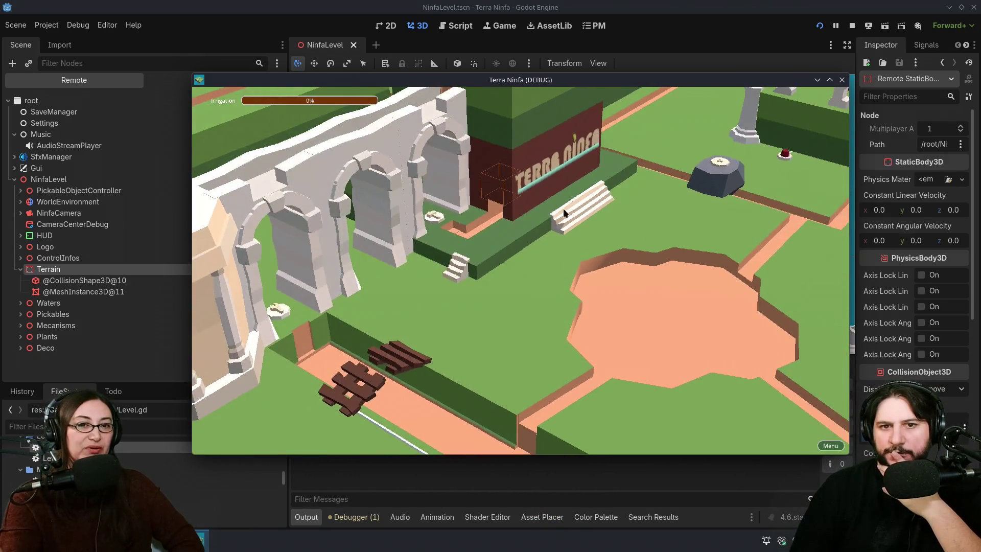
key("q")
key("q")
key("minus")
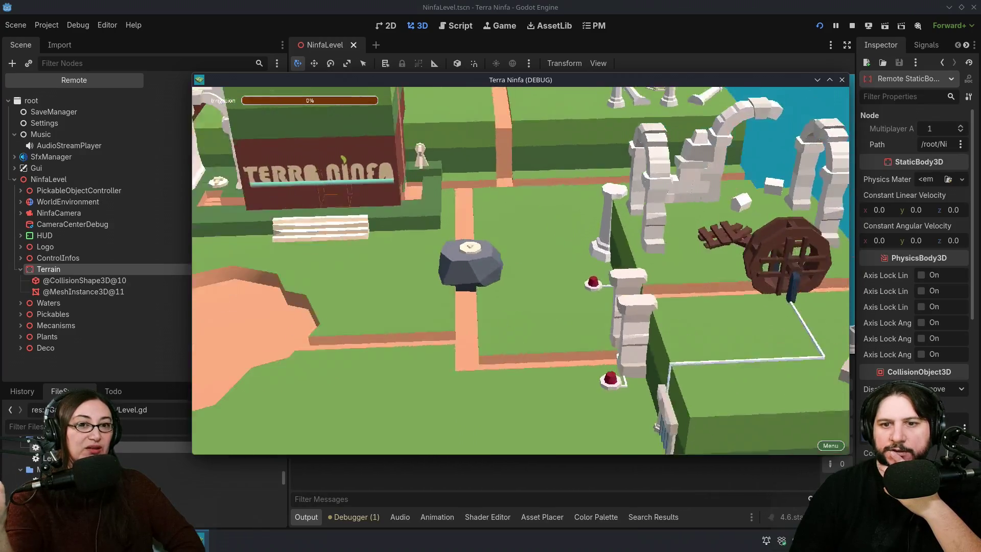
key("plus")
key("q")
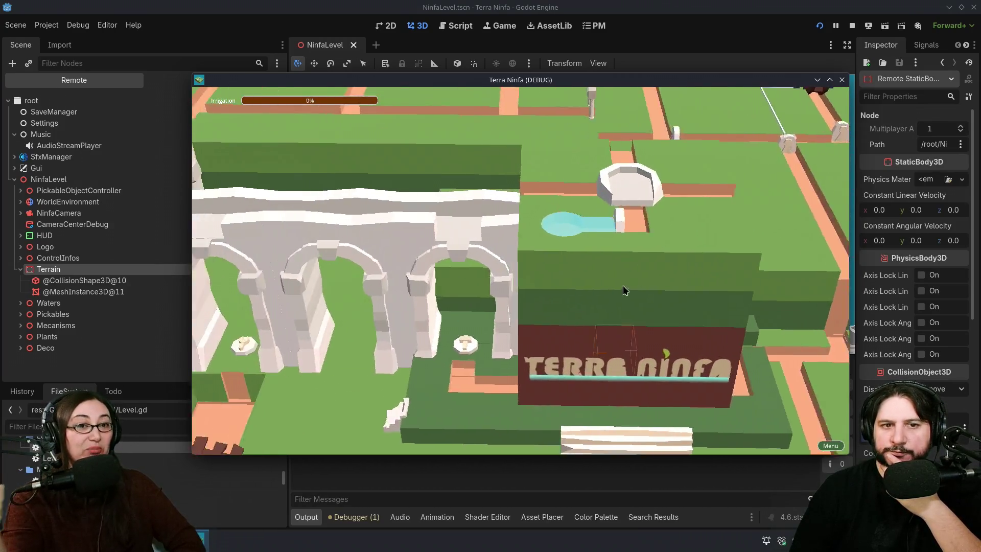
key("plus")
key("q")
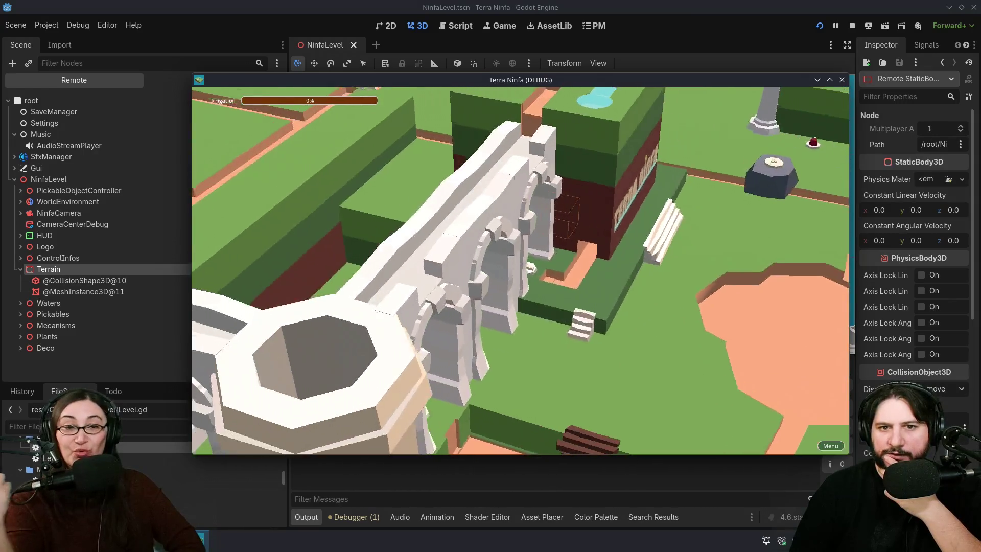
Step: Zoom the game view with the mouse wheel, then close the debug game
scroll(528, 288, "down", 5)
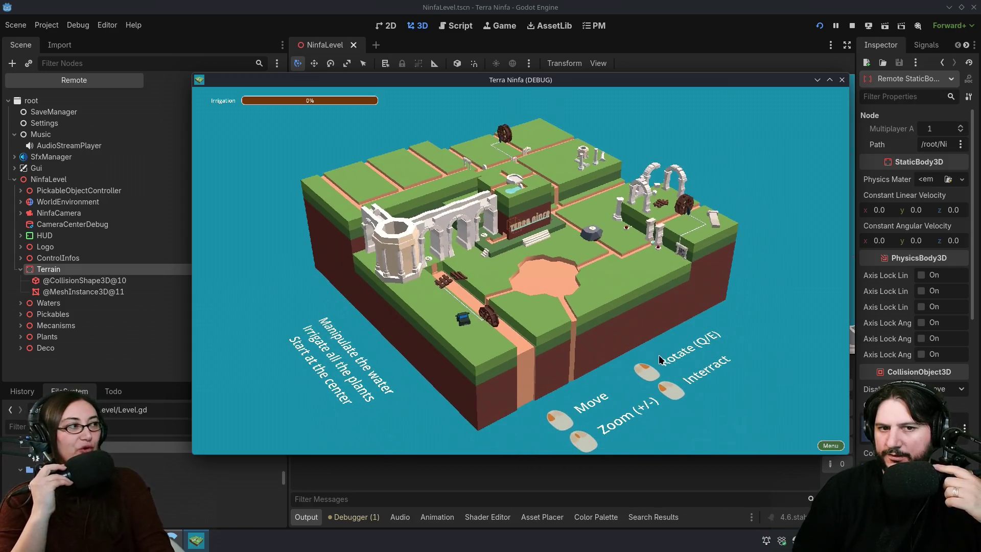
scroll(657, 351, "up", 5)
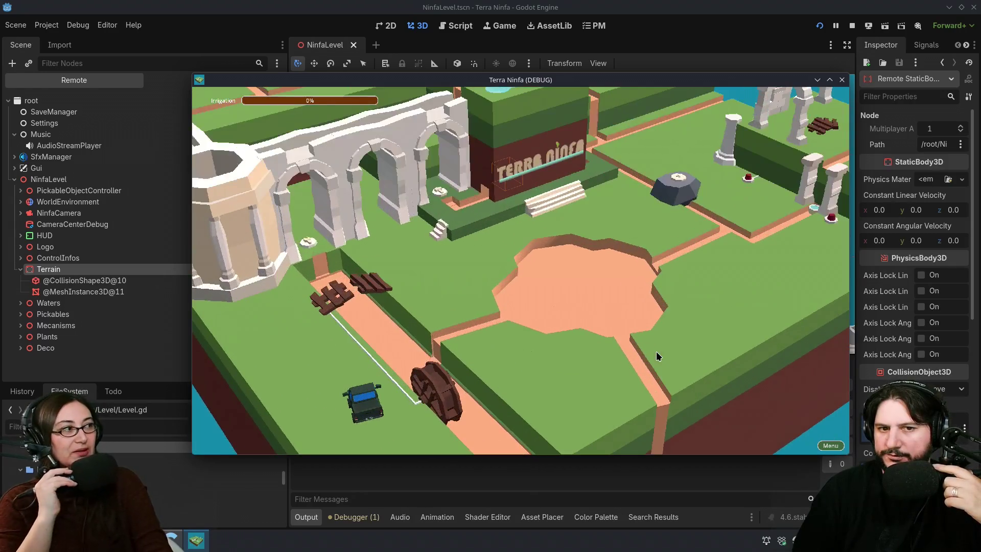
scroll(597, 272, "up", 3)
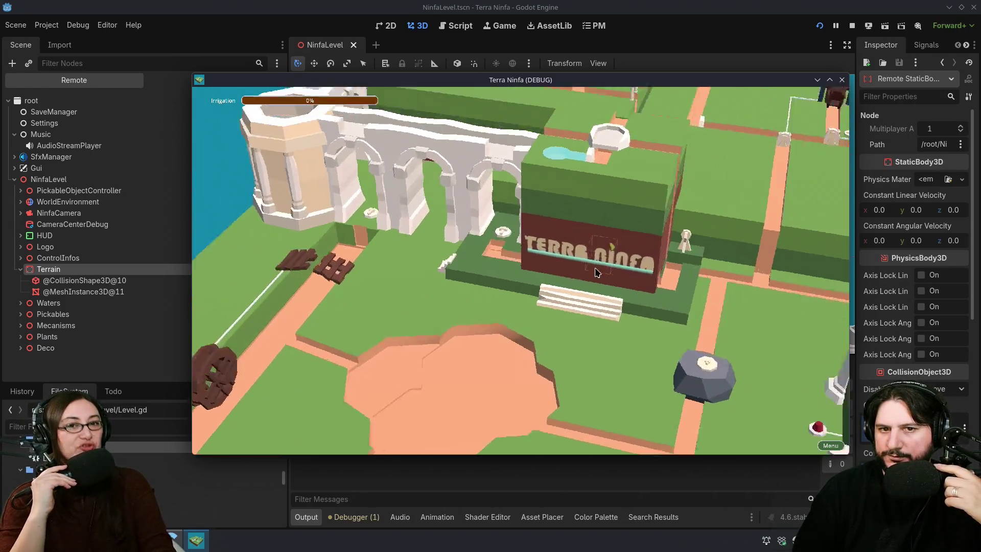
scroll(597, 273, "down", 6)
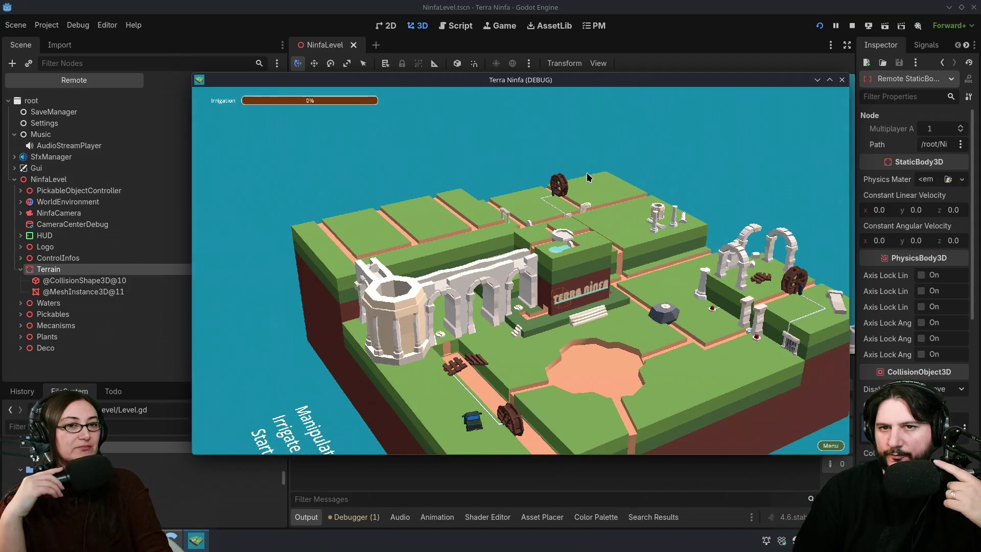
left_click(842, 80)
Step: Orbit in close on the level, then clear the Output log and collapse the bottom panel
left_click_drag(689, 236, 644, 230)
mouse_move(699, 260)
left_mouse_down()
mouse_move(394, 228)
mouse_move(466, 214)
mouse_move(751, 281)
mouse_move(726, 278)
left_mouse_up()
scroll(467, 213, "down", 3)
left_click_drag(396, 274, 489, 276)
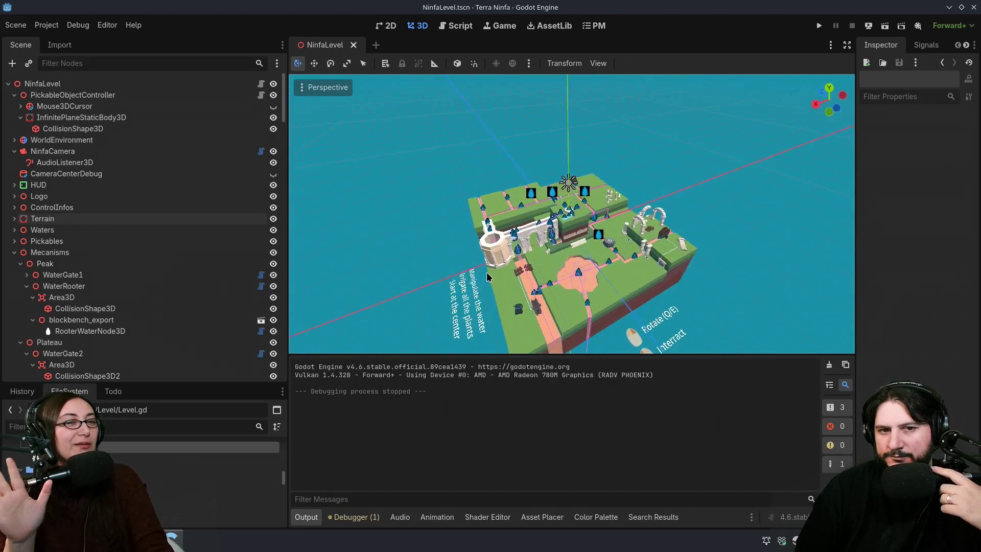
scroll(489, 276, "up", 5)
scroll(522, 281, "down", 1)
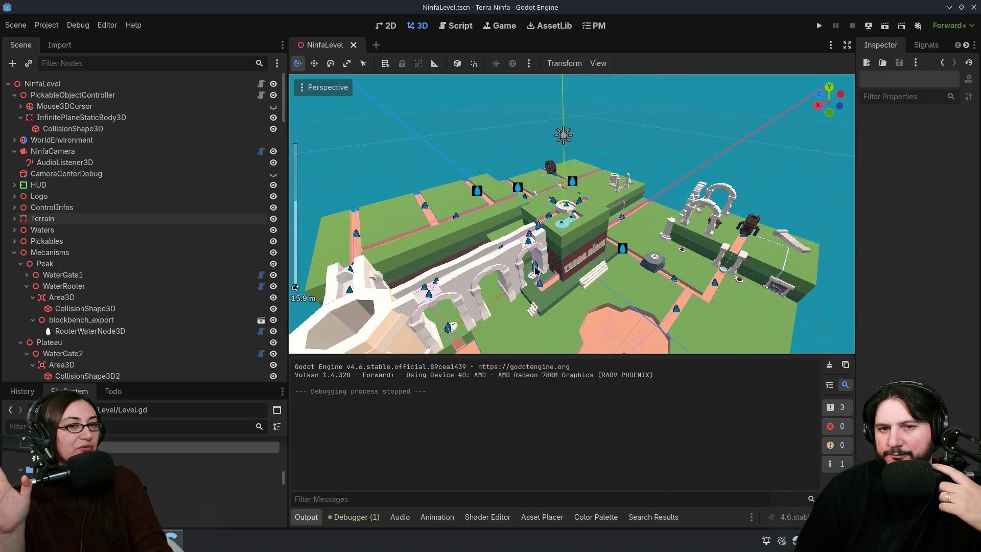
scroll(770, 164, "down", 5)
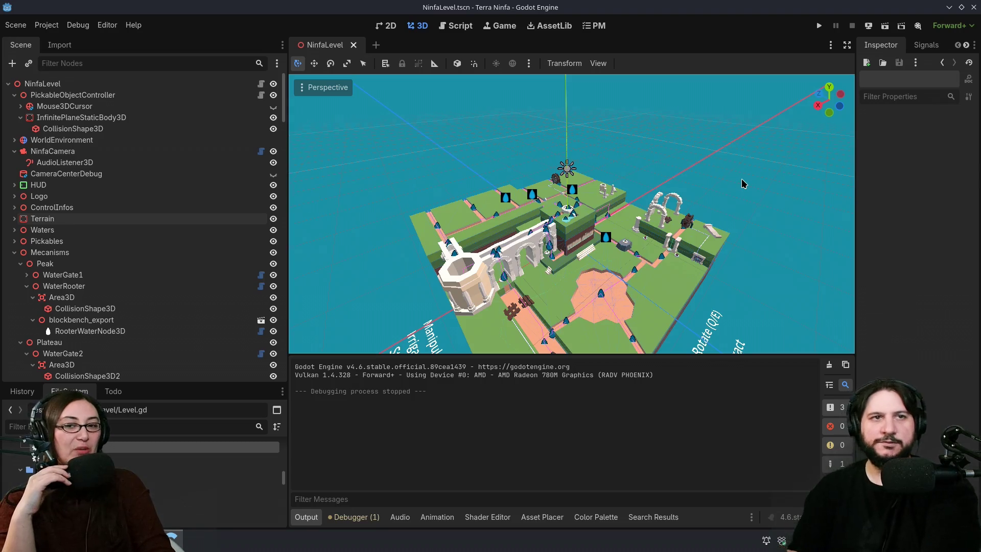
left_click(829, 365)
left_click(304, 522)
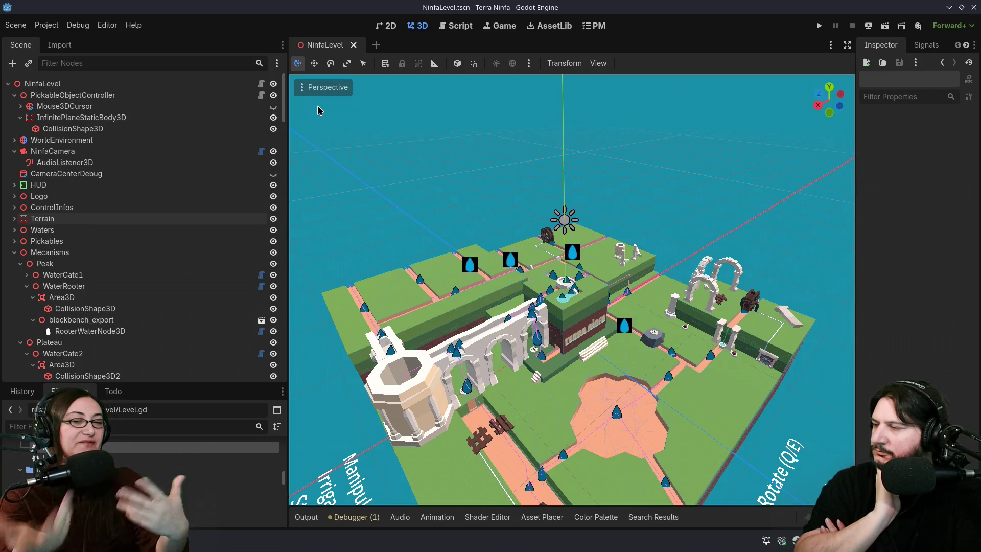
Step: Zoom and pan to show the control hints, then orbit the level to a more top-down angle
scroll(740, 253, "up", 5)
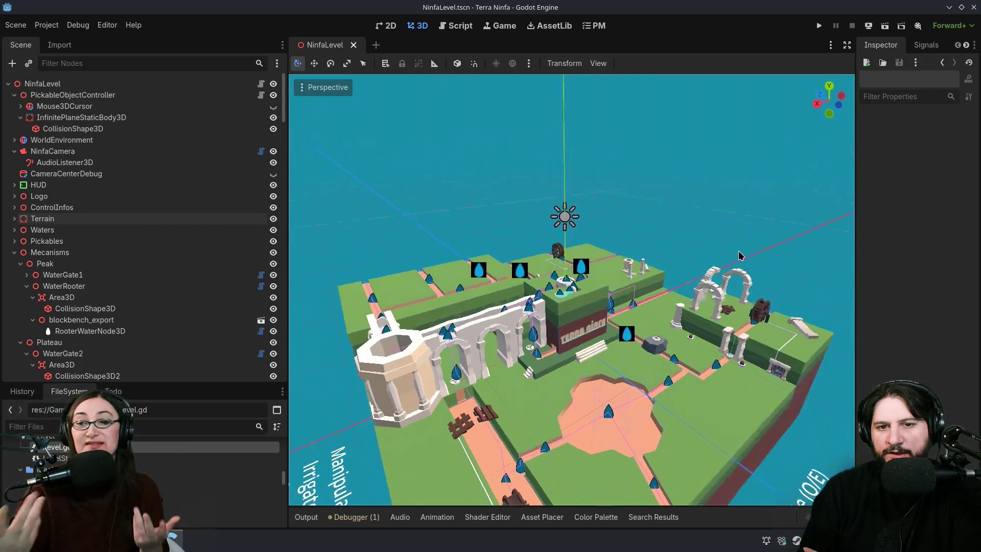
scroll(731, 225, "down", 3)
scroll(731, 225, "up", 3)
scroll(731, 224, "up", 1)
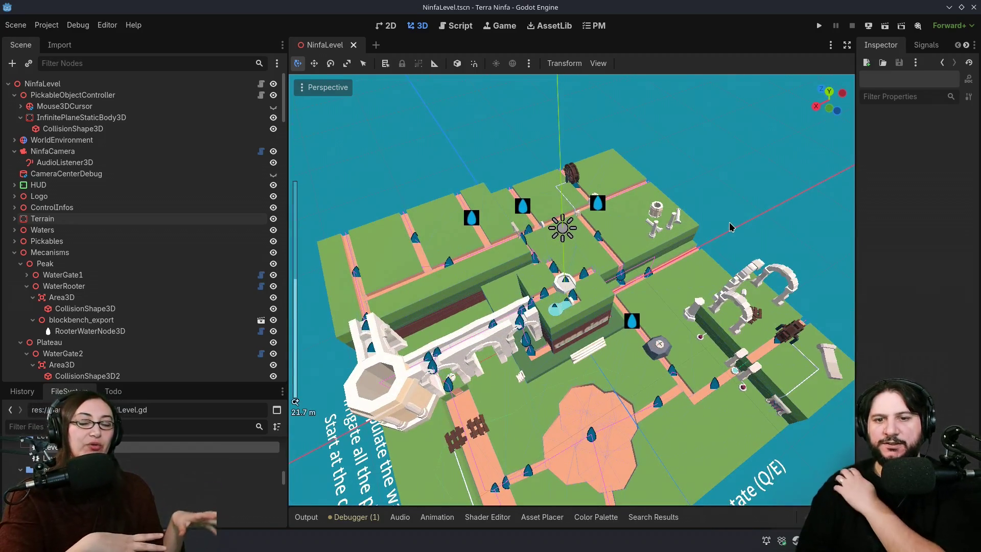
left_click_drag(726, 240, 729, 120)
scroll(718, 138, "down", 5)
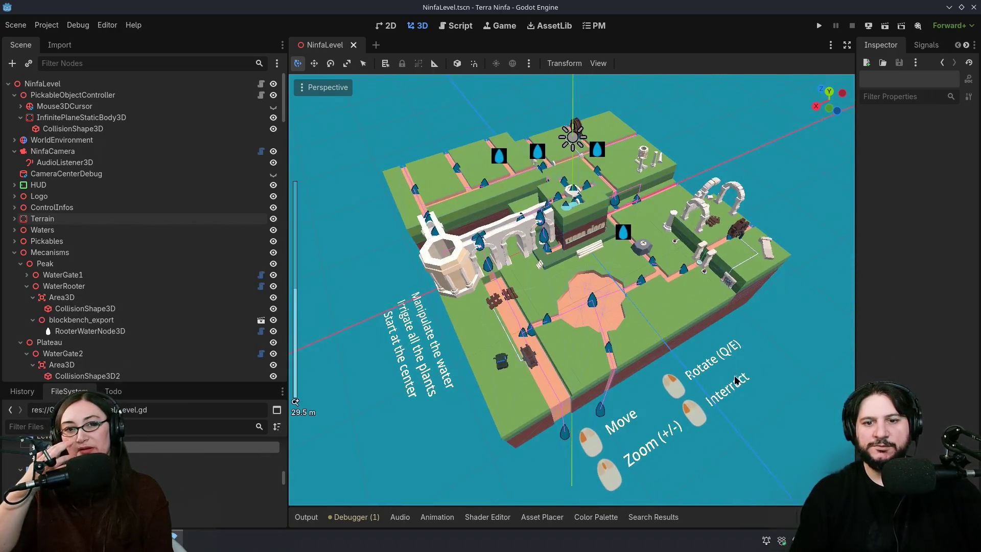
left_click_drag(752, 327, 747, 339)
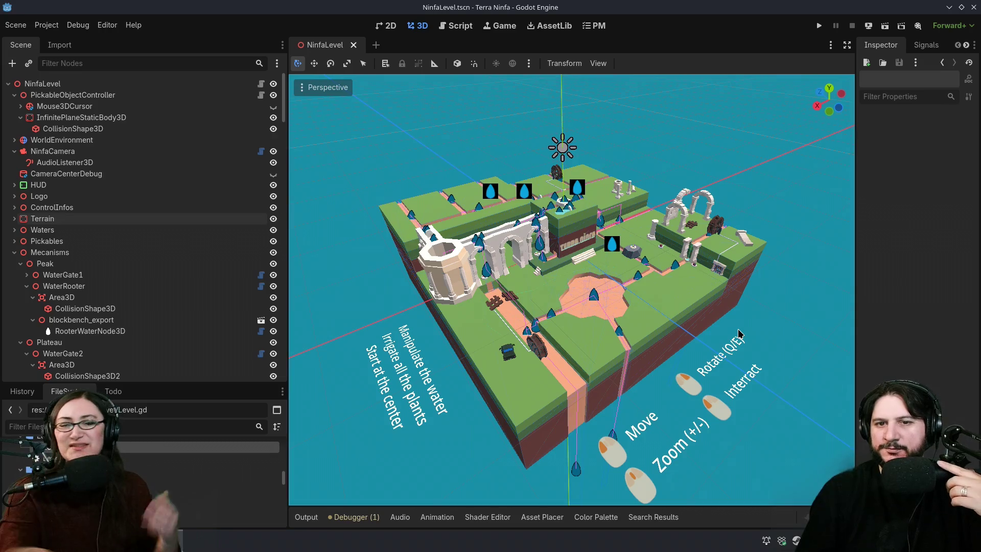
mouse_move(738, 331)
left_mouse_down()
mouse_move(790, 339)
mouse_move(728, 354)
left_mouse_up()
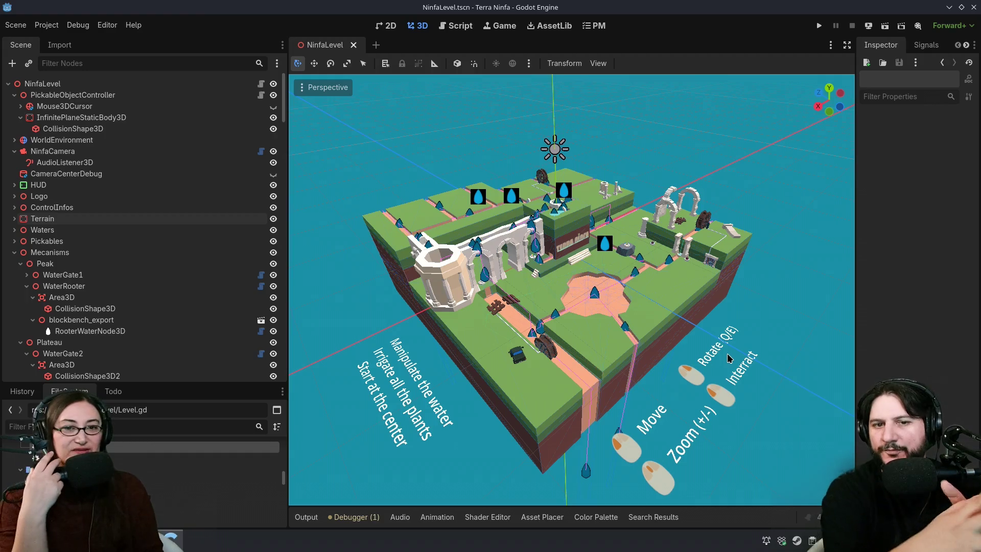
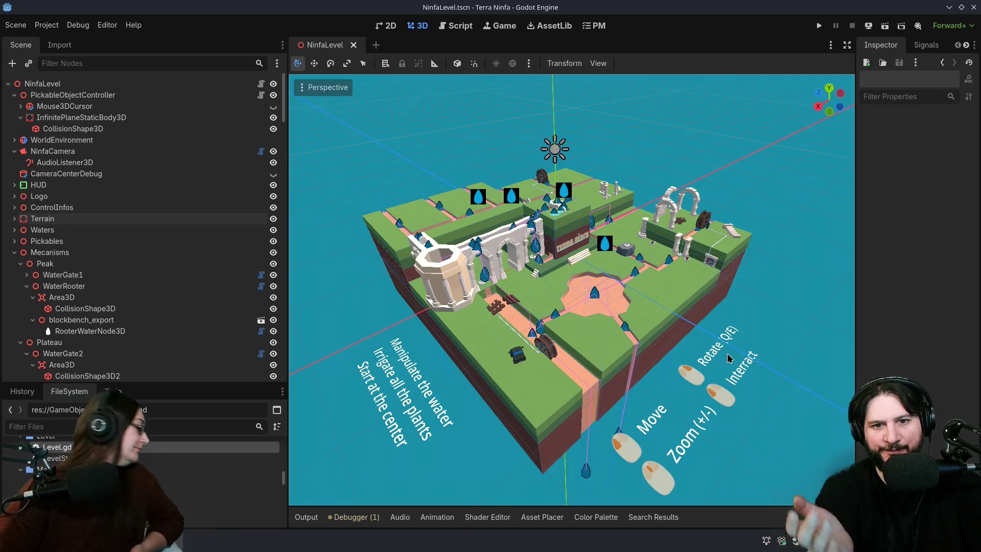
Step: Zoom in over the orange plaza, orbit the level, and select the Waters then Terrain nodes
scroll(641, 345, "up", 10)
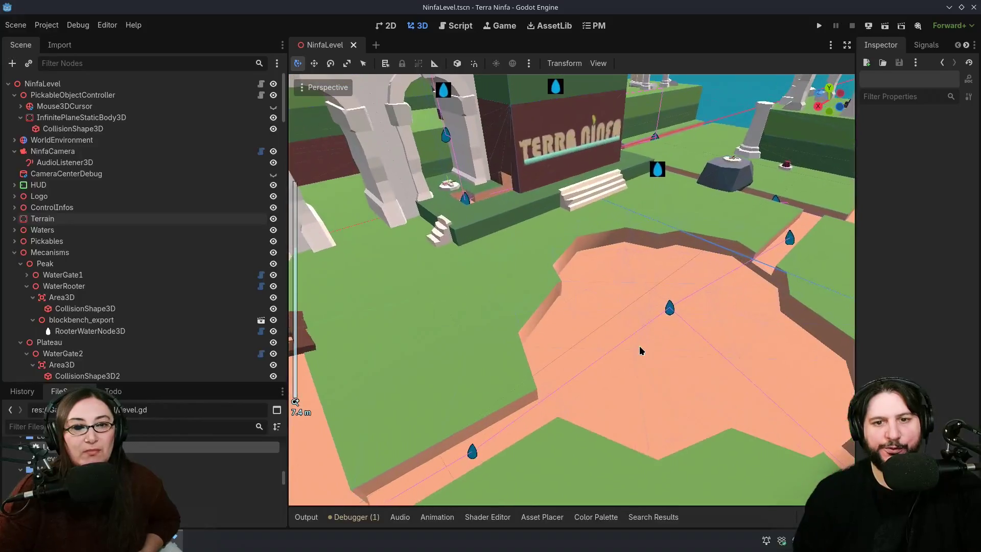
mouse_move(641, 351)
left_mouse_down()
mouse_move(592, 371)
mouse_move(612, 383)
mouse_move(668, 376)
left_mouse_up()
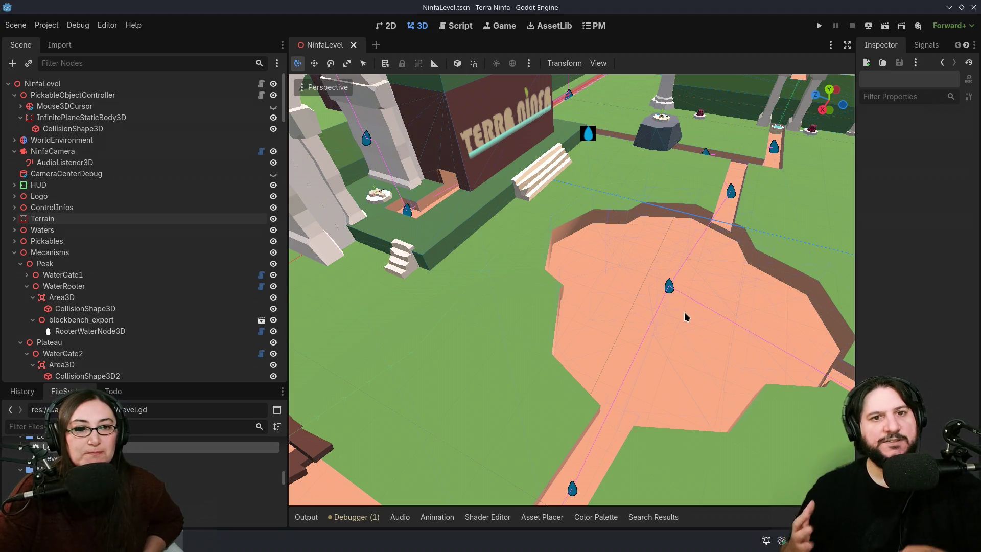
scroll(598, 331, "down", 6)
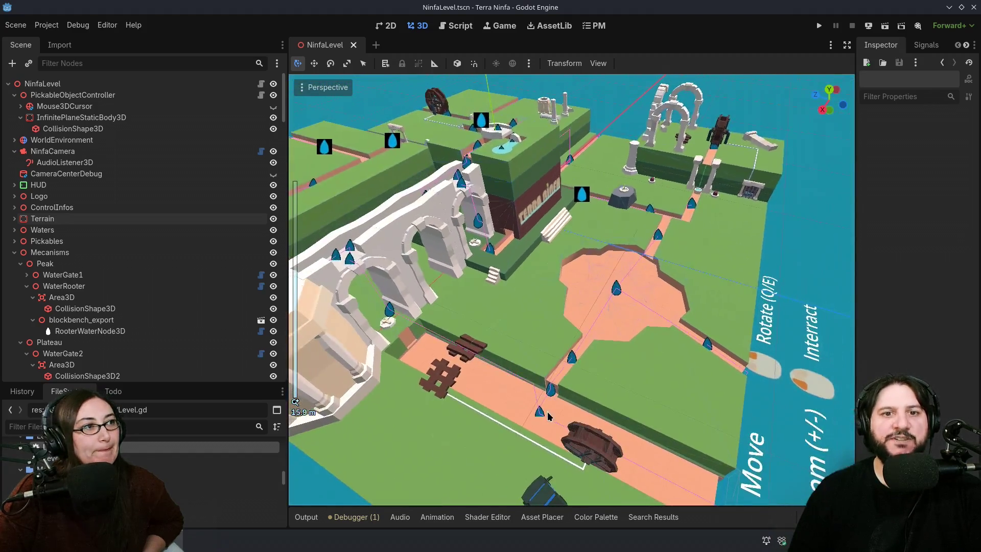
left_click_drag(550, 427, 636, 336)
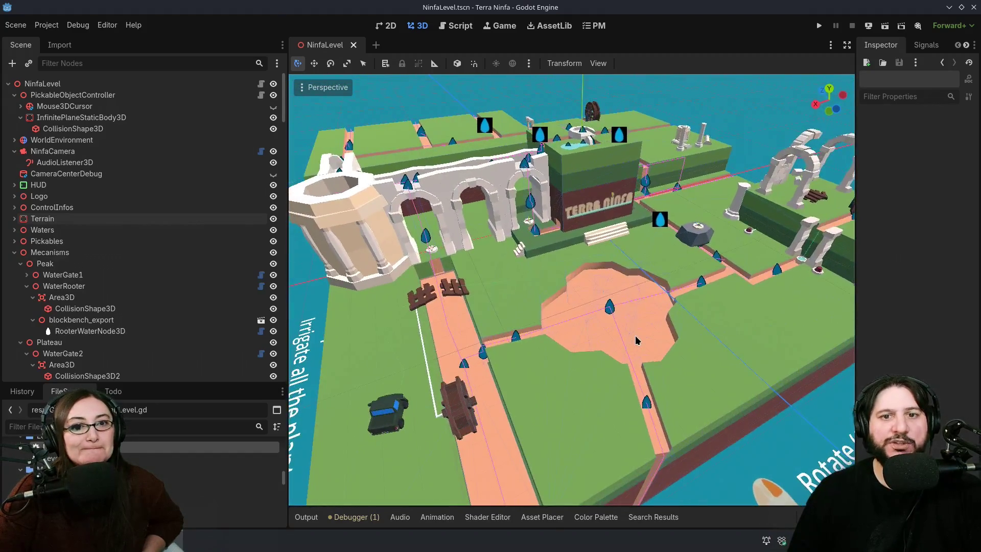
scroll(634, 336, "down", 3)
scroll(634, 336, "down", 2)
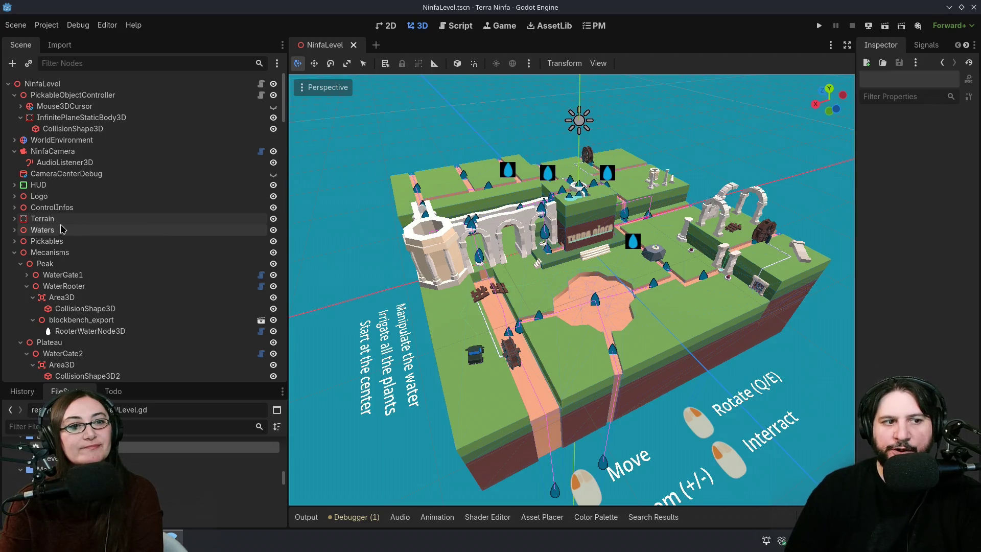
left_click(20, 230)
left_click(34, 220)
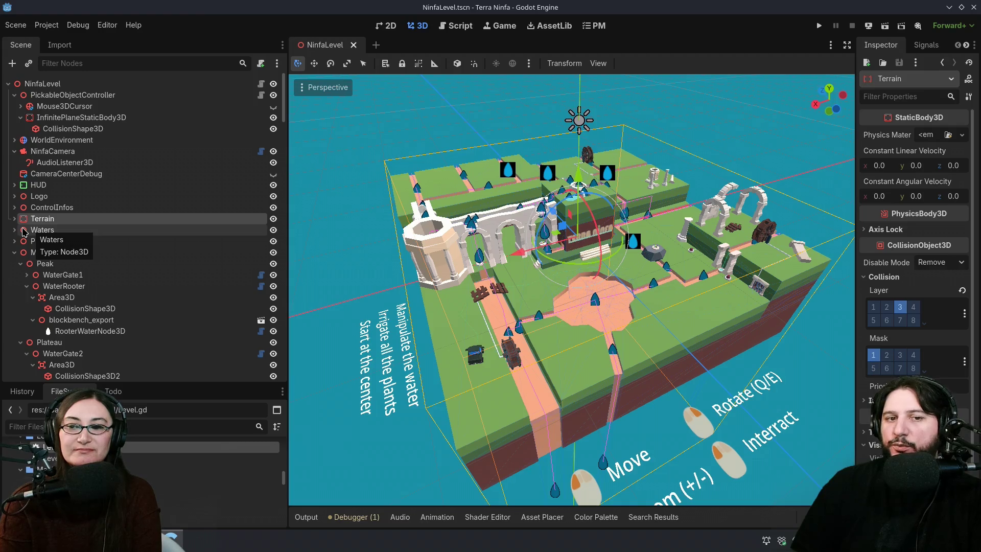
Step: Orbit around the Terra Ninfa wall and terrain from several angles across the whole level
scroll(617, 347, "up", 8)
scroll(573, 275, "up", 3)
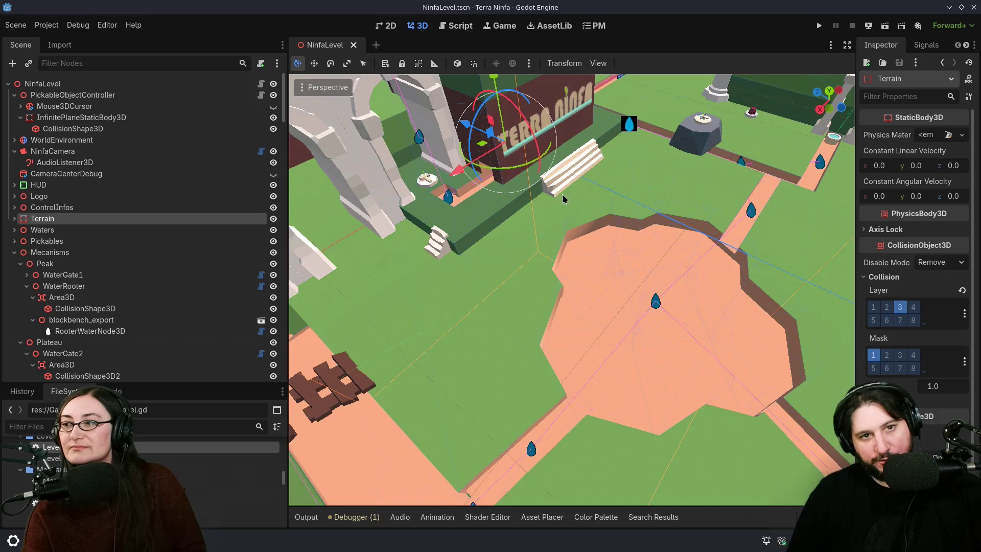
scroll(562, 191, "up", 3)
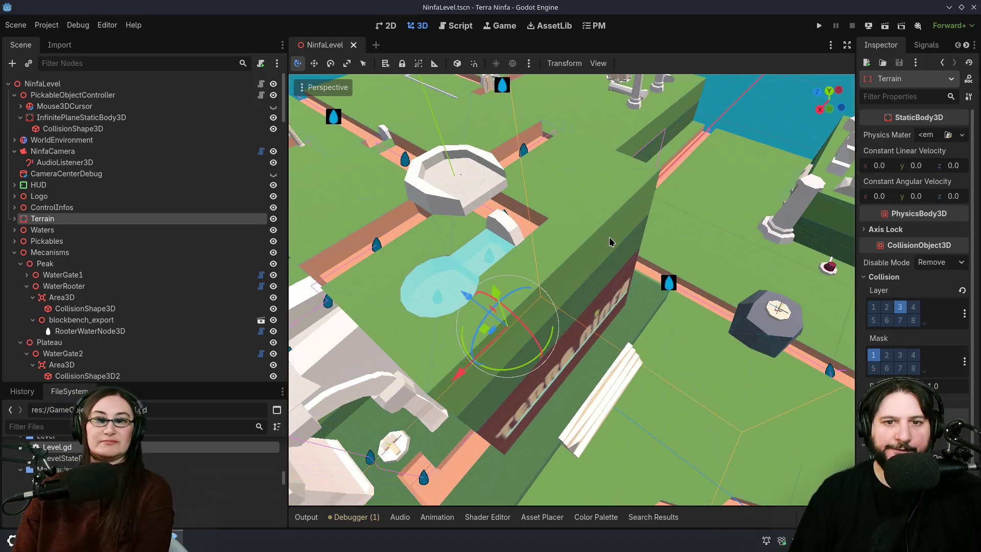
left_click_drag(713, 281, 543, 248)
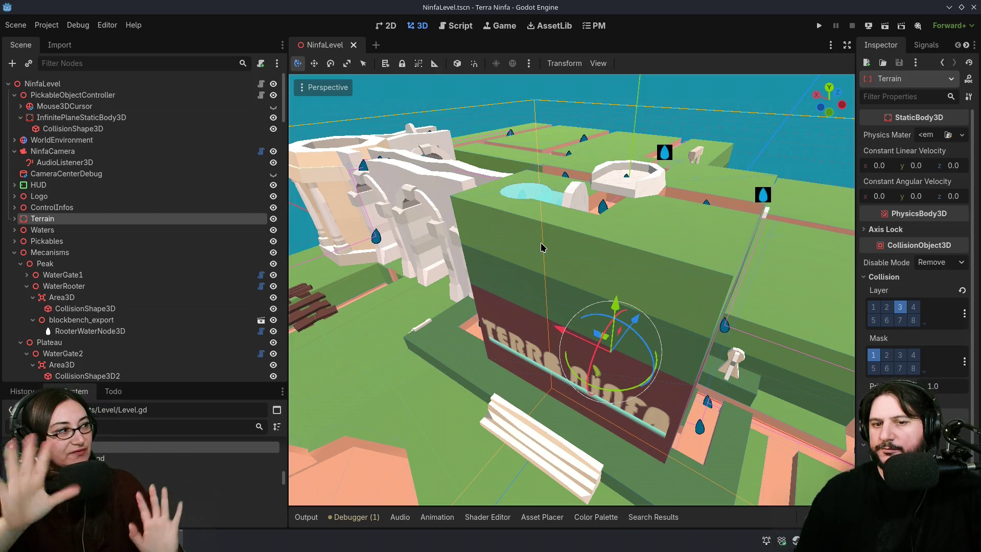
scroll(663, 319, "down", 5)
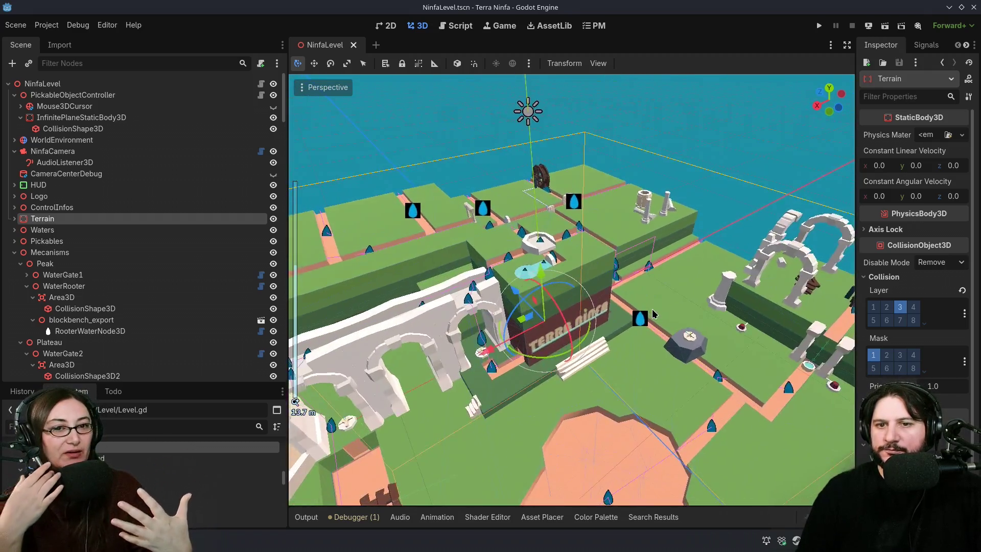
scroll(655, 313, "down", 10)
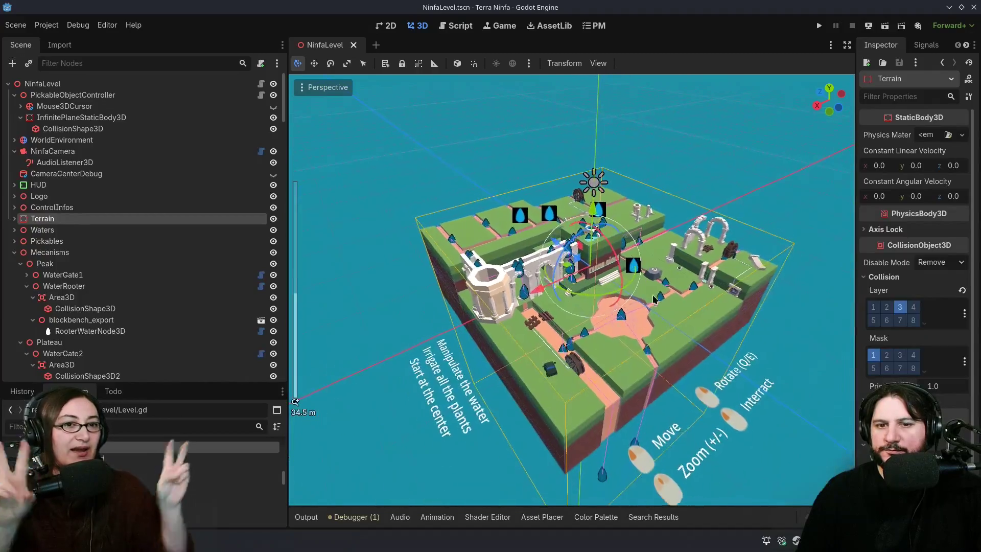
left_click_drag(654, 299, 652, 377)
scroll(652, 377, "up", 10)
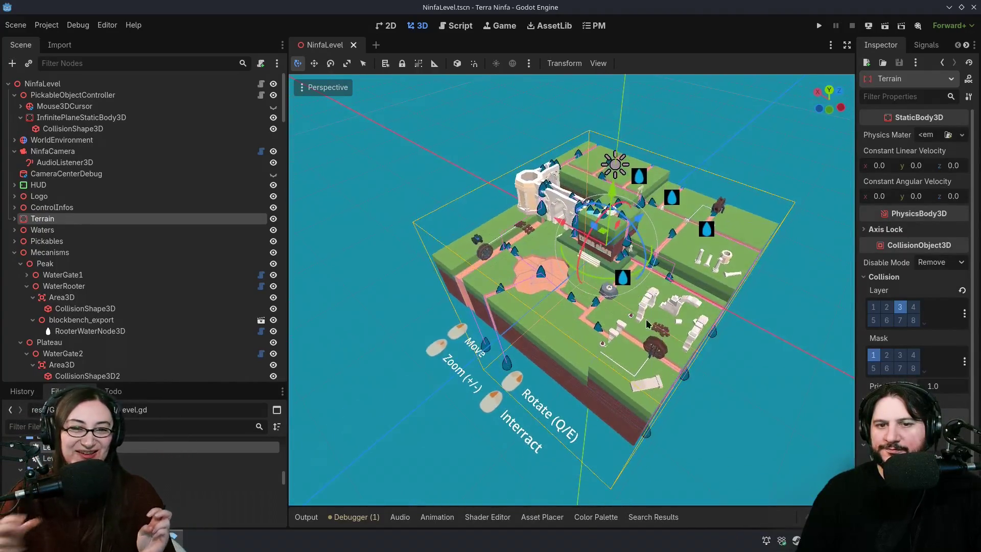
left_click_drag(615, 414, 685, 377)
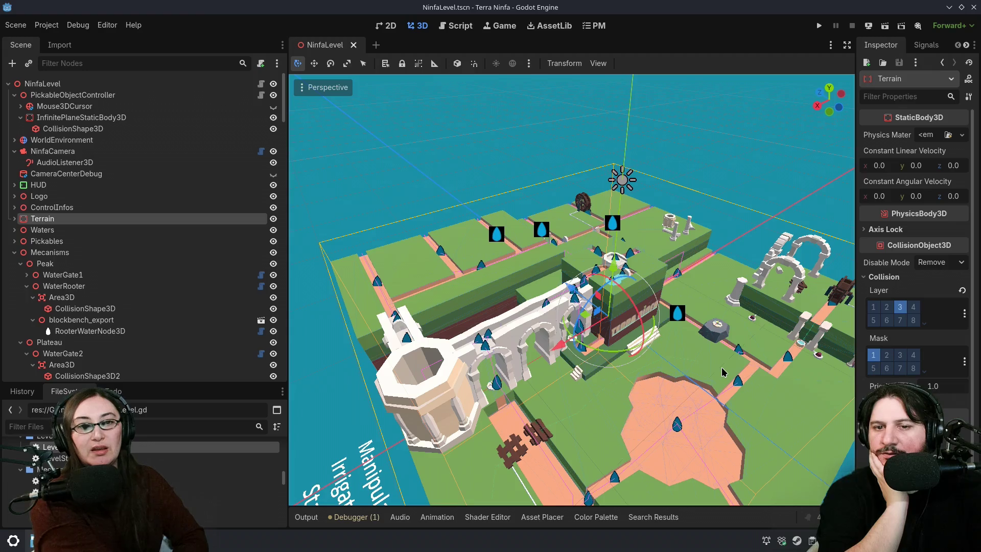
left_click_drag(338, 407, 613, 179)
Step: Select a pickable to expand Pickables t0, t1, t2 in the Scene dock, then deselect
left_click_drag(671, 133, 745, 130)
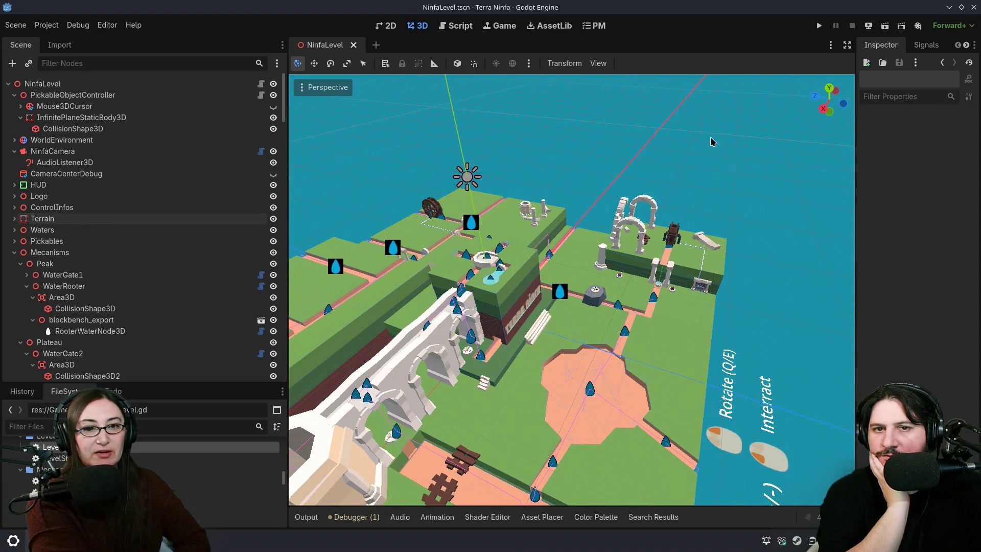
left_click(582, 277)
left_click(369, 204)
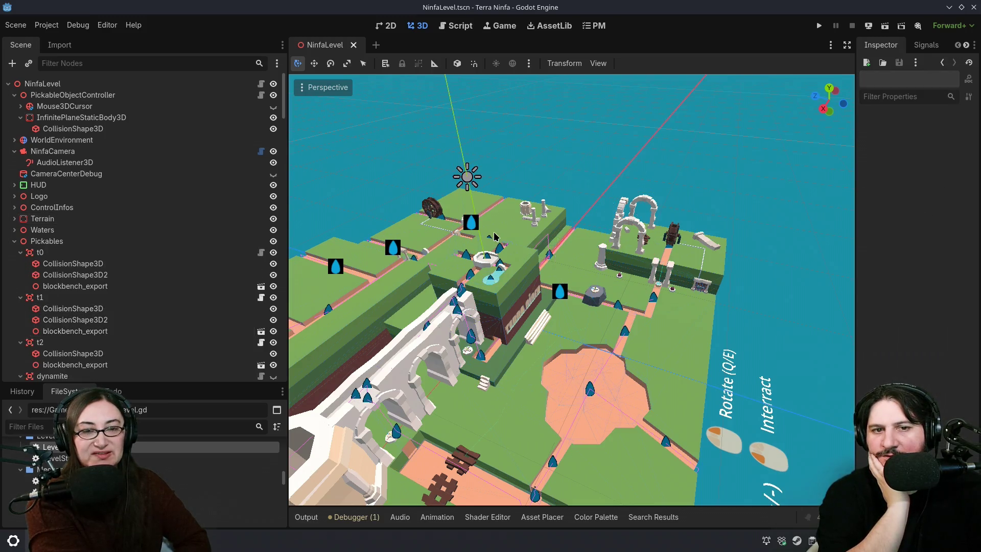
Step: Orbit in to a close view of the arches, then swing half a turn around the level
scroll(348, 176, "up", 5)
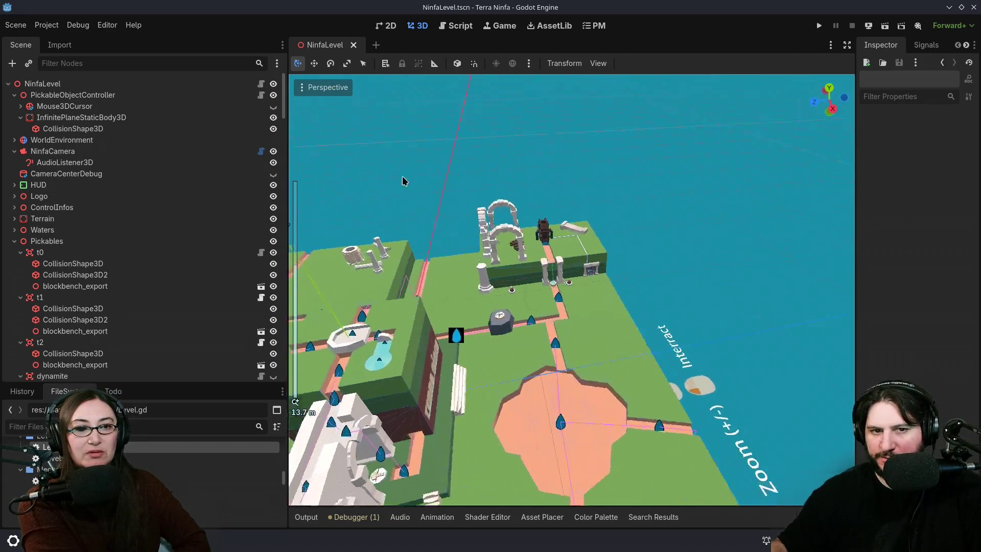
mouse_move(402, 176)
left_mouse_down()
mouse_move(431, 166)
mouse_move(474, 204)
mouse_move(513, 188)
mouse_move(502, 169)
left_mouse_up()
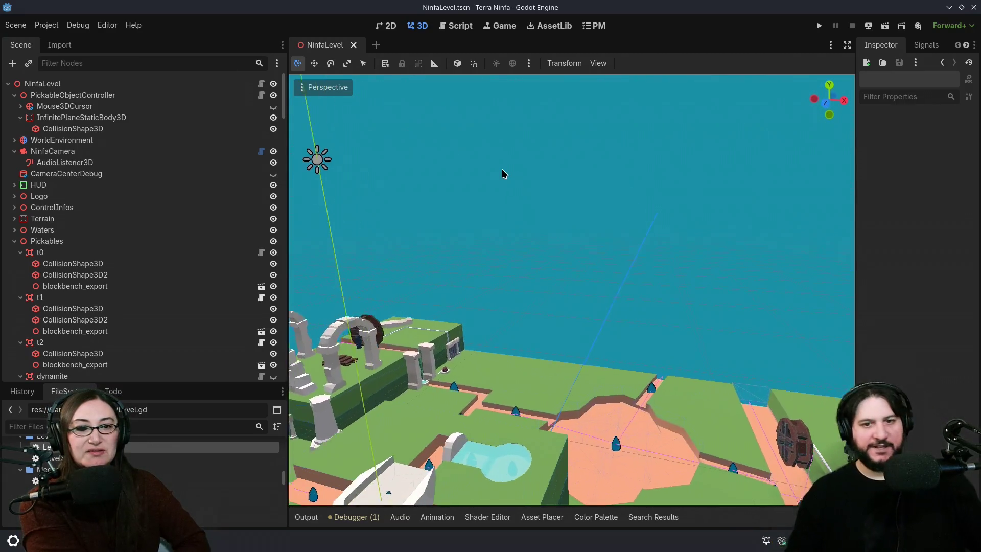
mouse_move(550, 300)
left_mouse_down()
mouse_move(526, 182)
mouse_move(535, 210)
mouse_move(668, 205)
mouse_move(646, 203)
left_mouse_up()
scroll(535, 210, "down", 3)
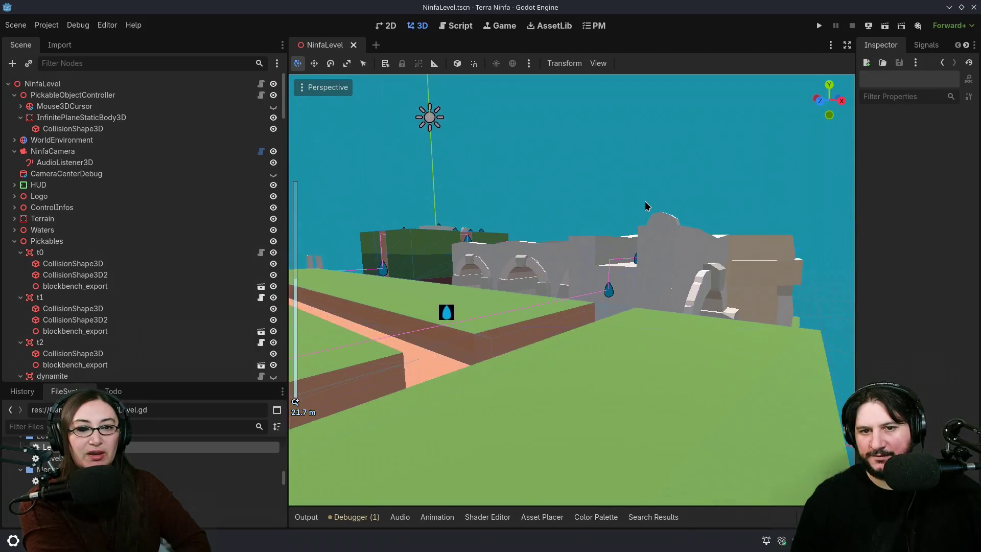
scroll(646, 204, "up", 2)
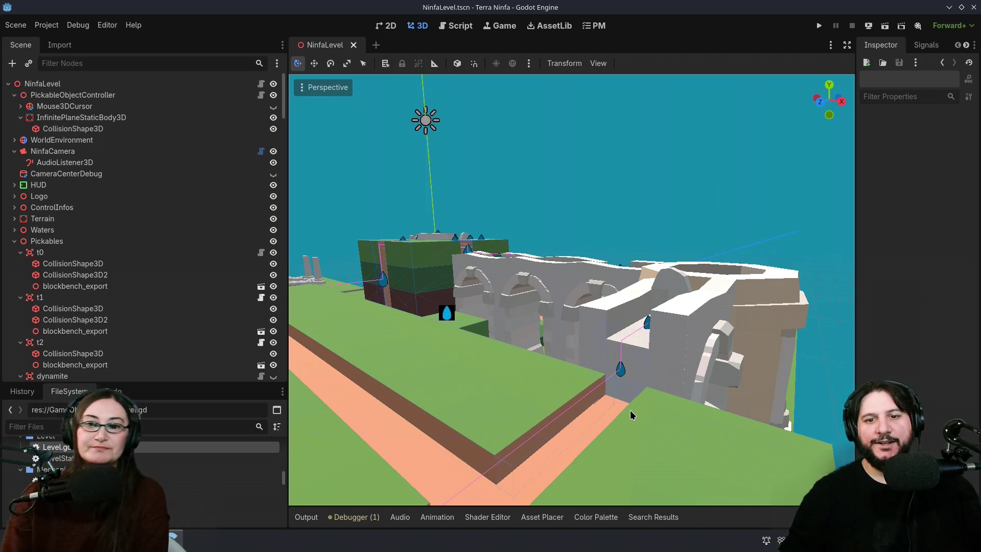
scroll(721, 201, "down", 5)
mouse_move(652, 238)
left_mouse_down()
mouse_move(572, 266)
mouse_move(721, 358)
mouse_move(683, 364)
mouse_move(721, 390)
left_mouse_up()
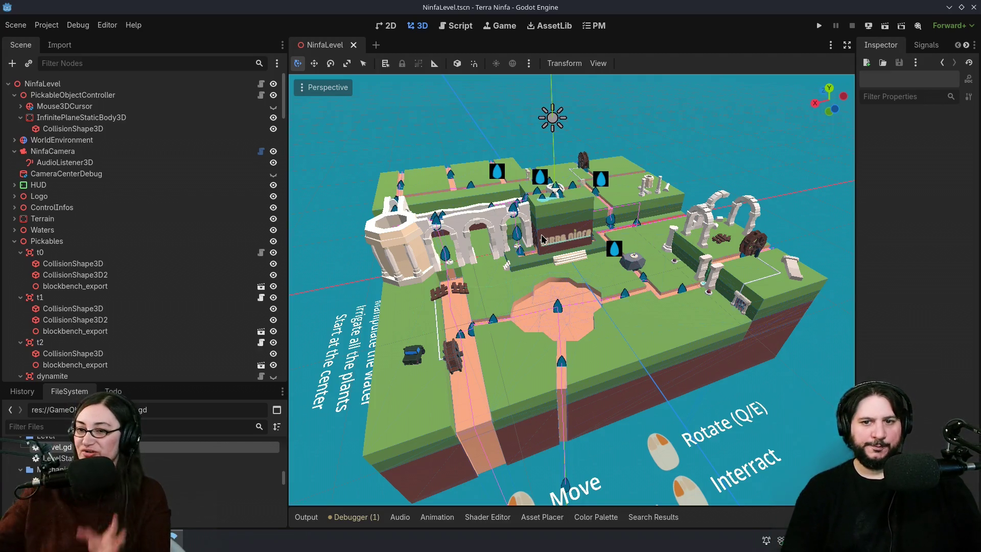
Step: Close in on the aqueduct and select Part2/blockbench_export to show its transform in the Inspector
left_click_drag(545, 240, 547, 276)
scroll(547, 276, "up", 6)
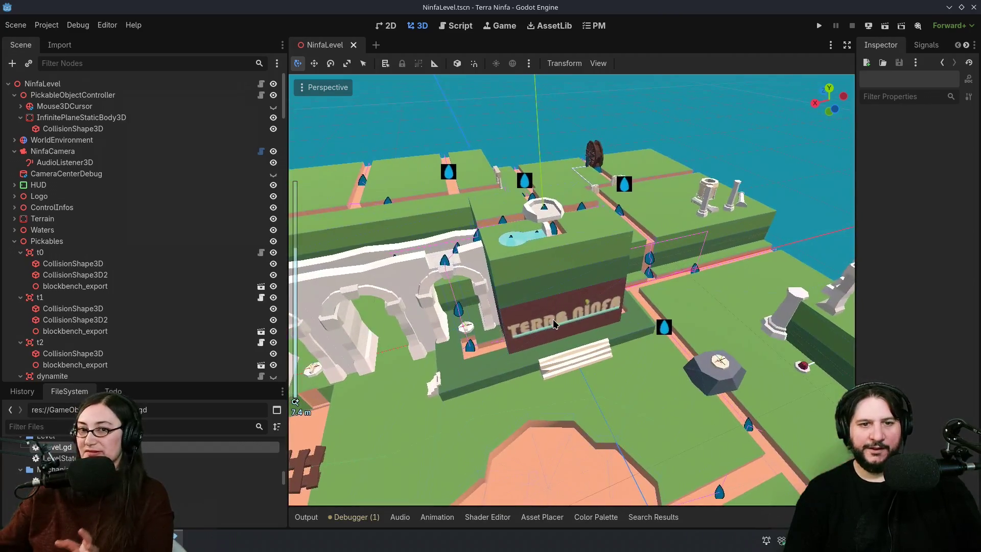
scroll(553, 325, "up", 3)
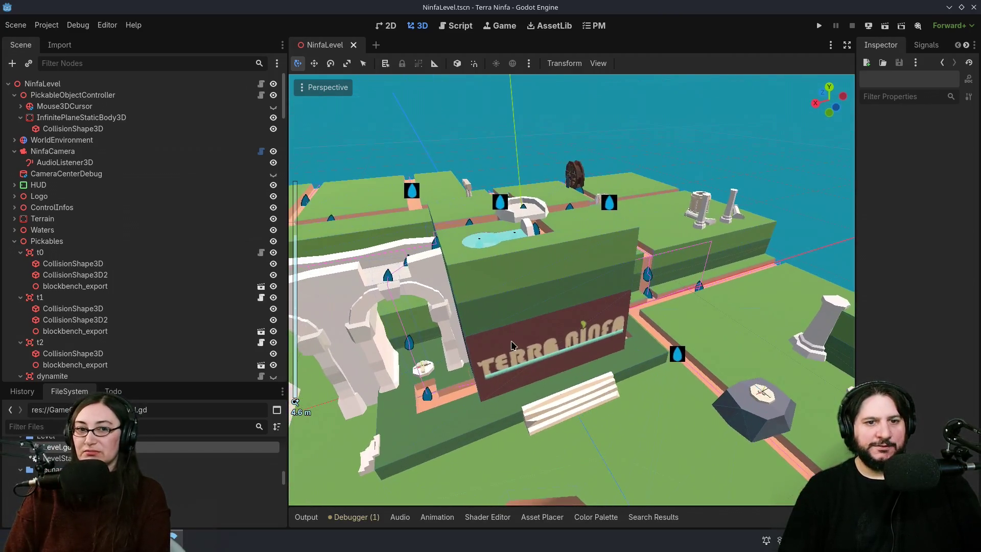
left_click_drag(596, 348, 695, 340)
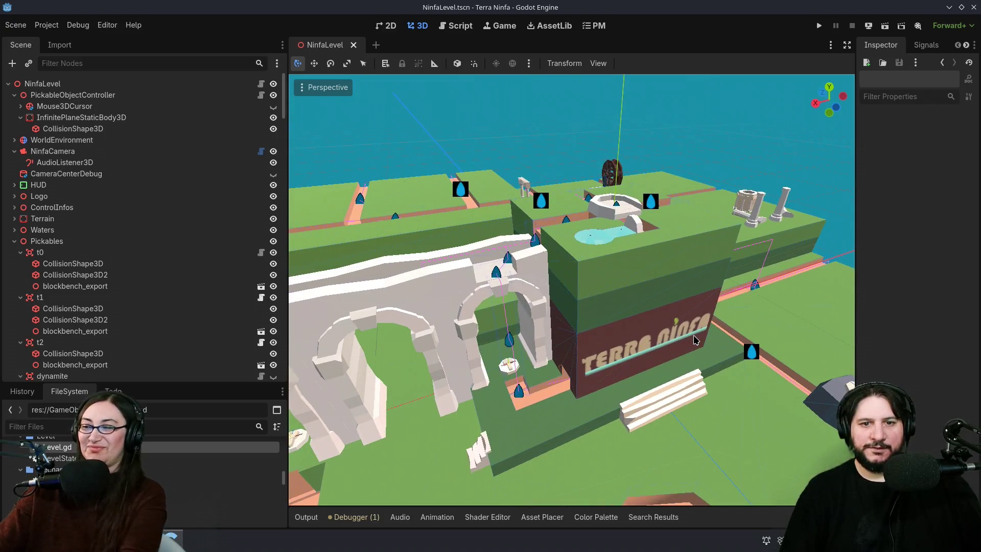
scroll(695, 339, "up", 3)
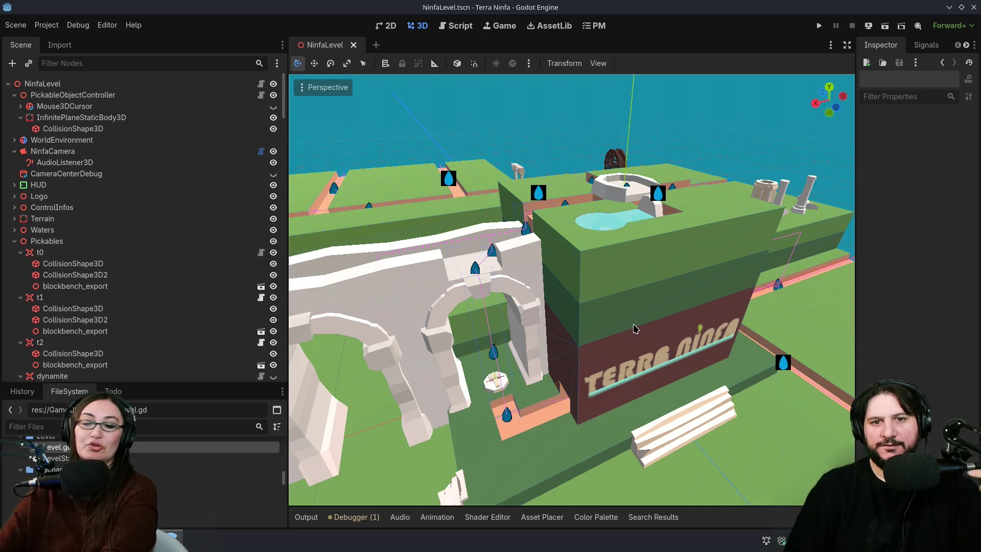
scroll(633, 325, "down", 4)
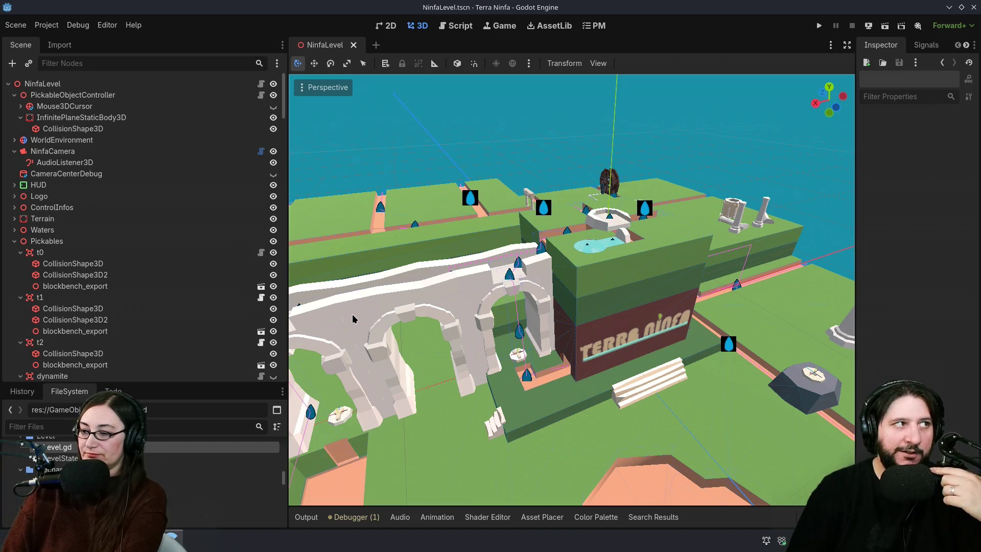
mouse_move(710, 410)
left_mouse_down()
mouse_move(685, 392)
mouse_move(689, 362)
left_mouse_up()
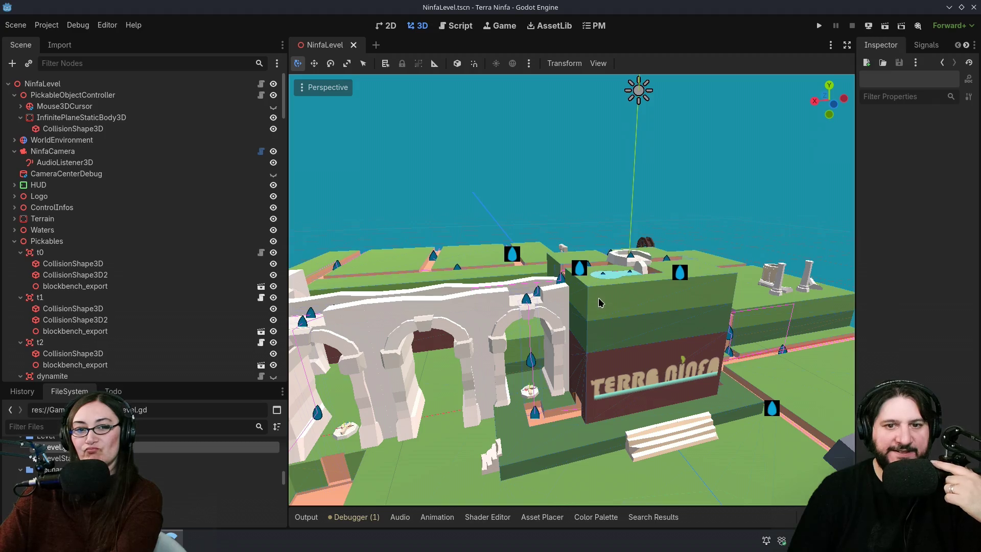
left_click(430, 306)
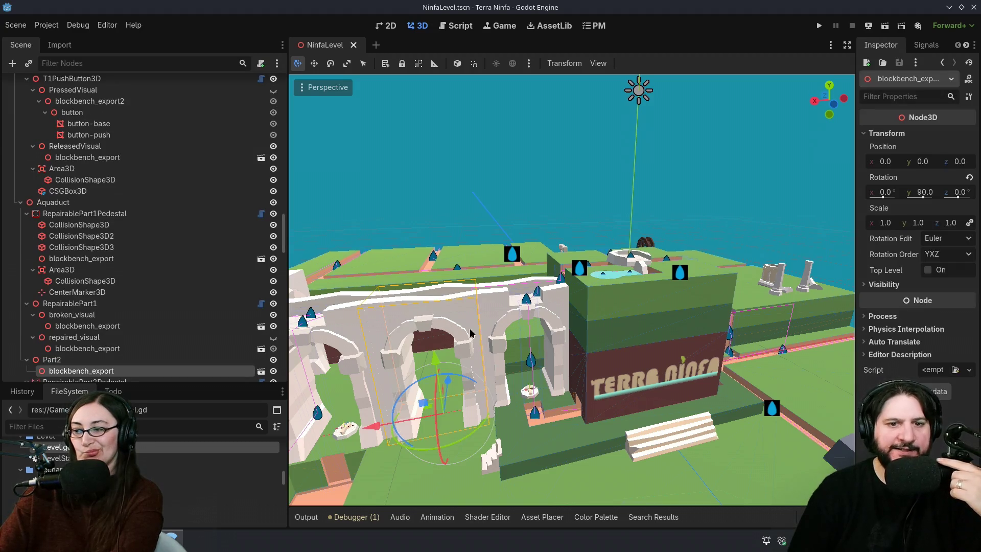
left_click_drag(438, 361, 434, 345)
key("ctrl+z")
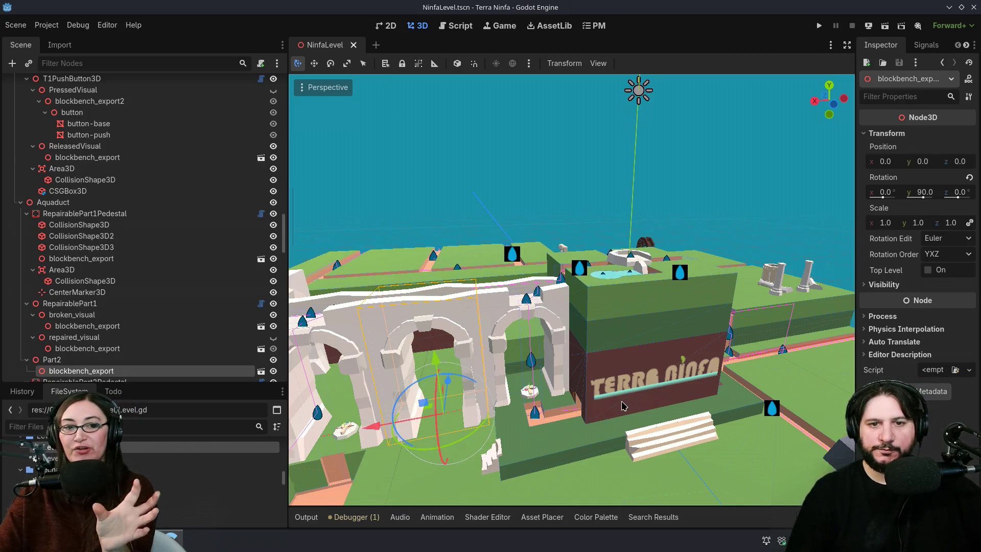
scroll(659, 378, "down", 5)
key("f")
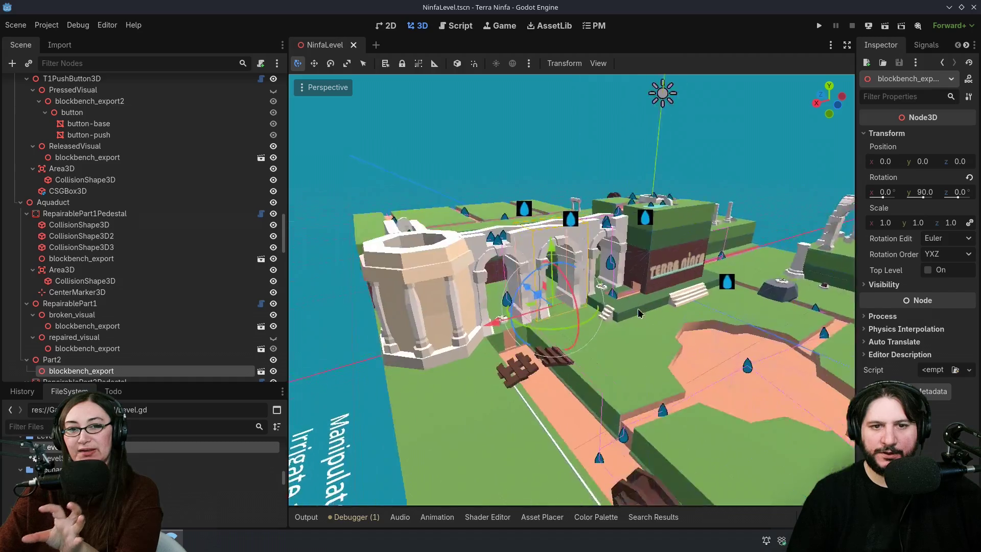
mouse_move(627, 303)
left_mouse_down()
mouse_move(599, 360)
mouse_move(639, 370)
mouse_move(661, 363)
left_mouse_up()
scroll(599, 359, "down", 3)
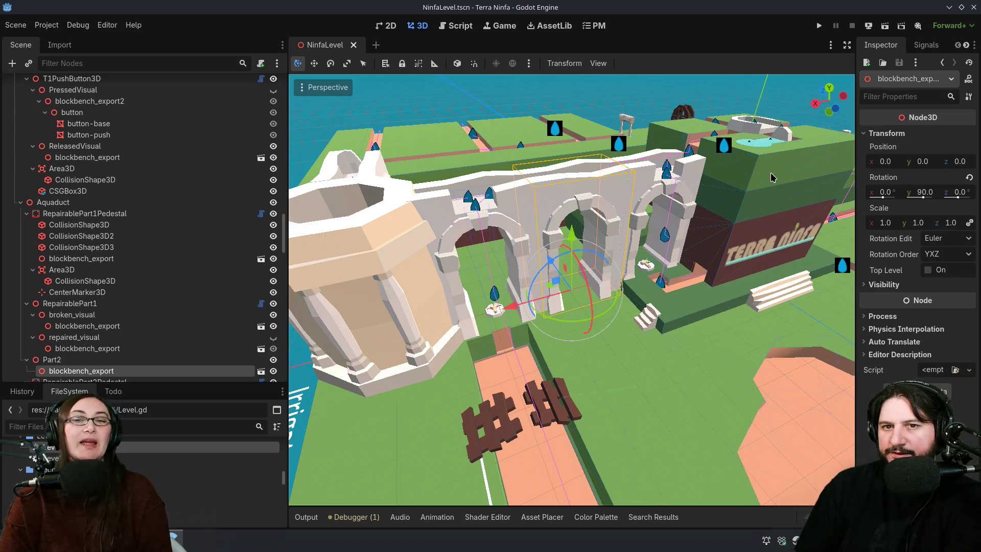
left_click_drag(656, 270, 662, 318)
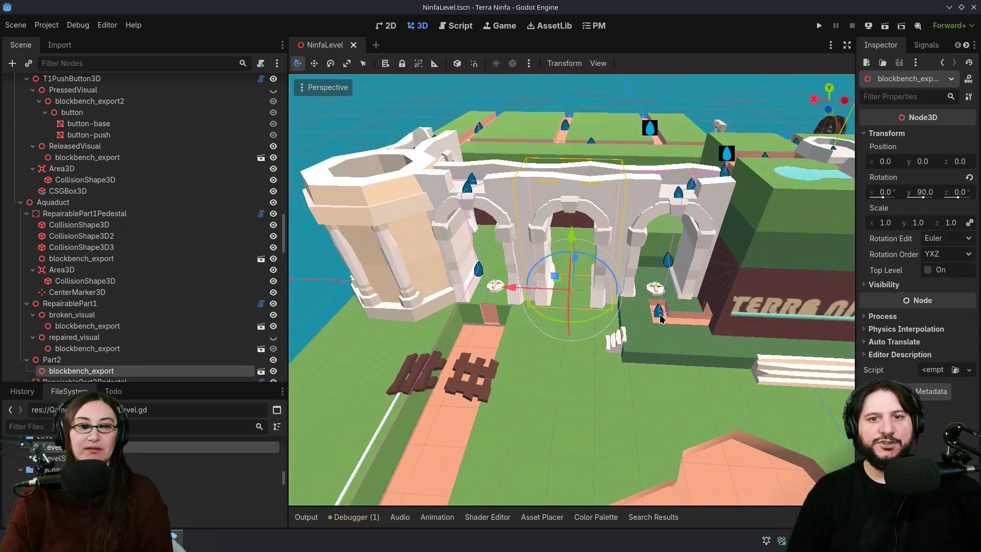
scroll(663, 318, "down", 6)
scroll(551, 349, "up", 3)
left_click_drag(551, 349, 509, 377)
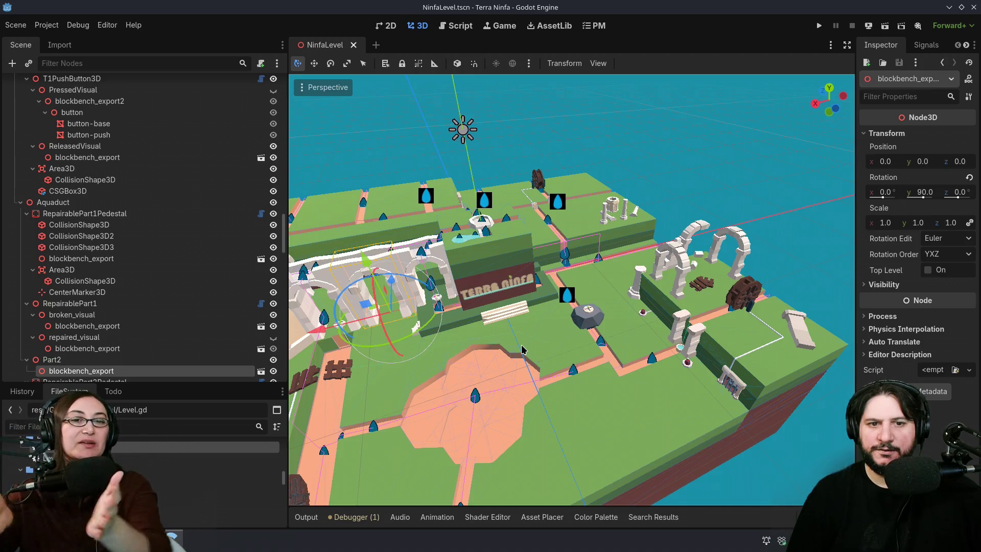
Step: Select and then deselect CSGBakedCollisionShape3D, and zoom toward the Terra Ninfa block
left_click(520, 237)
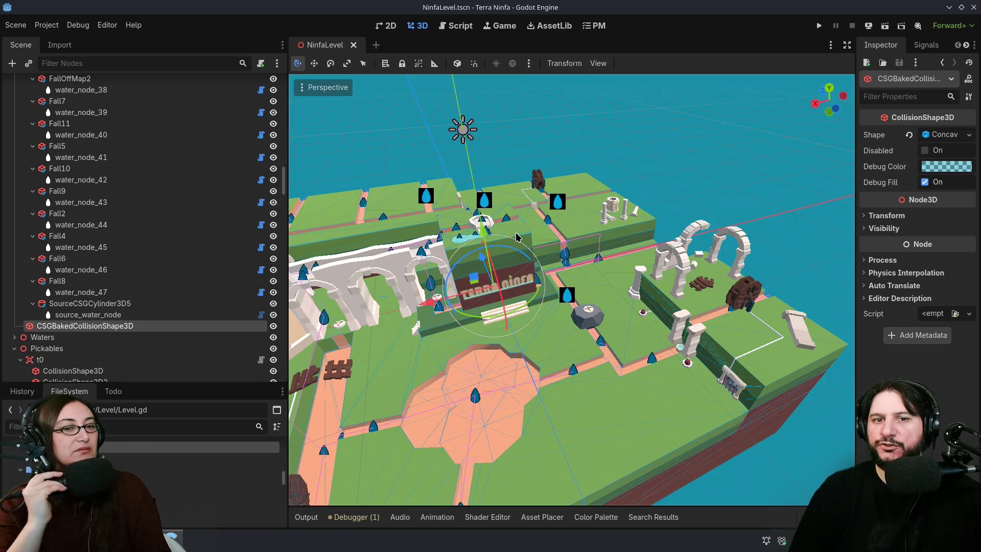
left_click(842, 207)
scroll(545, 325, "up", 5)
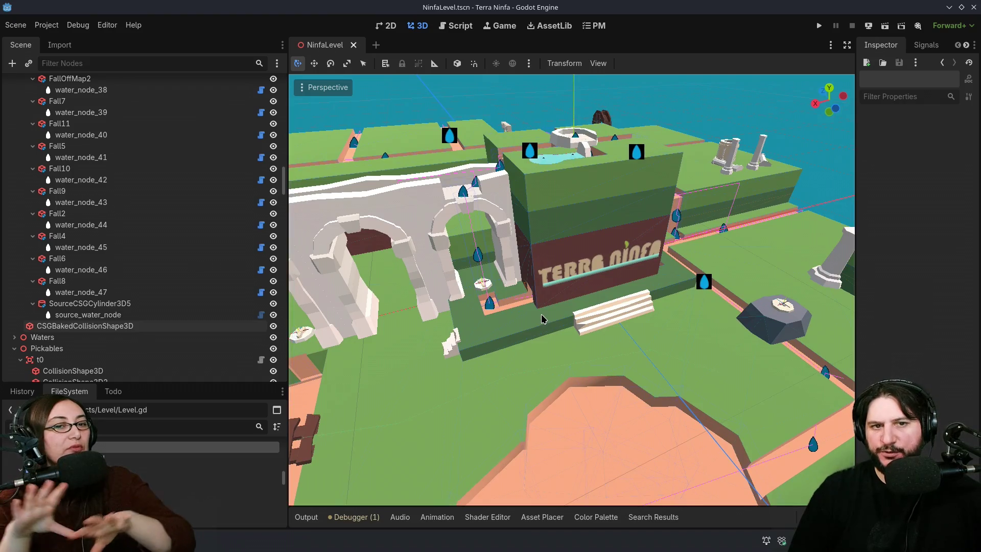
left_click_drag(533, 316, 598, 378)
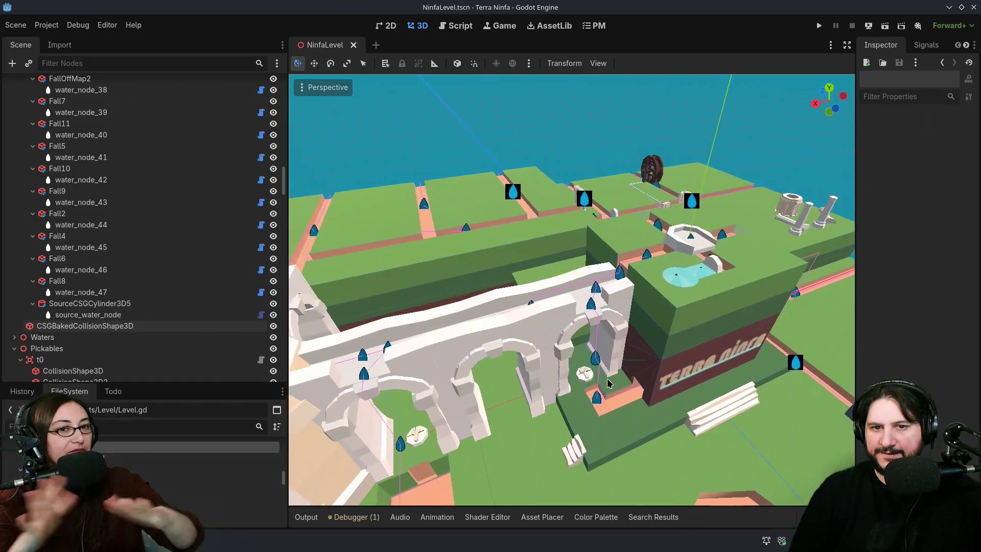
scroll(604, 377, "up", 2)
mouse_move(643, 318)
left_mouse_down()
mouse_move(788, 324)
mouse_move(745, 329)
mouse_move(685, 266)
mouse_move(581, 198)
left_mouse_up()
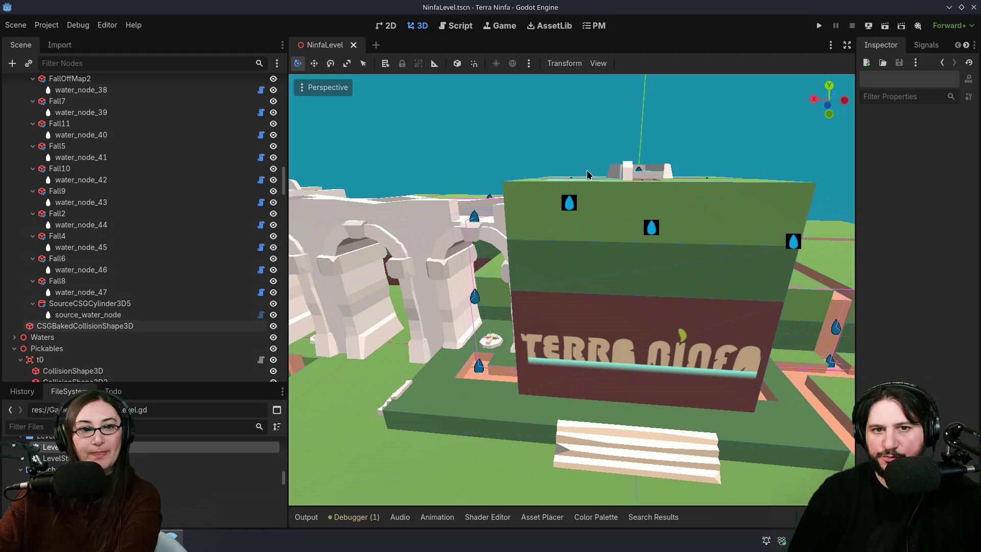
mouse_move(760, 236)
left_mouse_down()
mouse_move(506, 288)
mouse_move(535, 295)
left_mouse_up()
left_click_drag(486, 336, 370, 245)
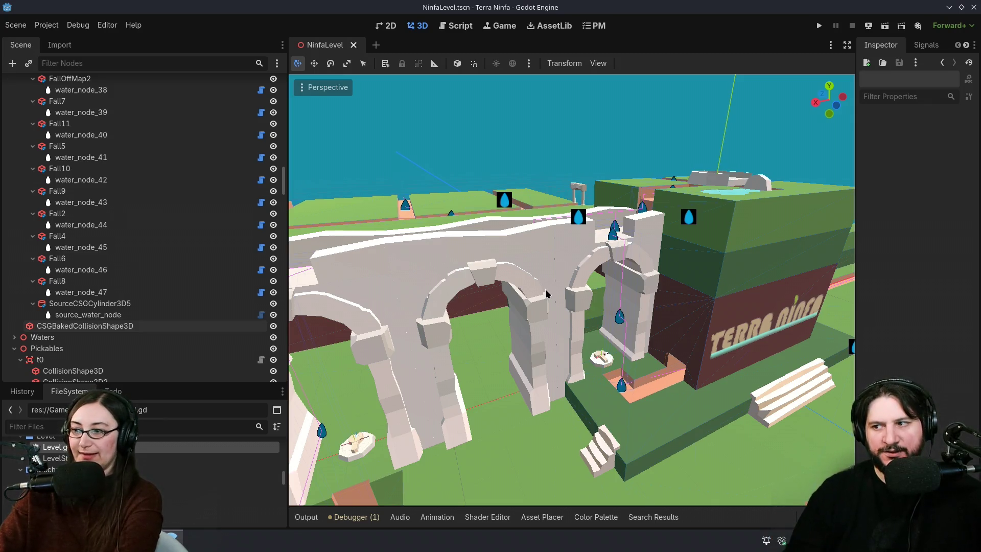
scroll(634, 256, "down", 10)
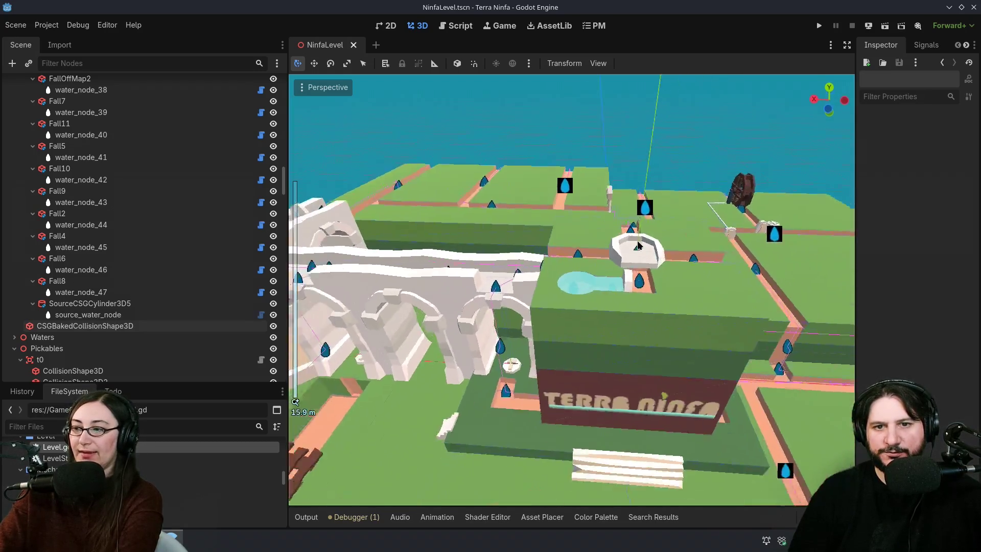
left_click_drag(634, 257, 638, 346)
scroll(631, 347, "down", 2)
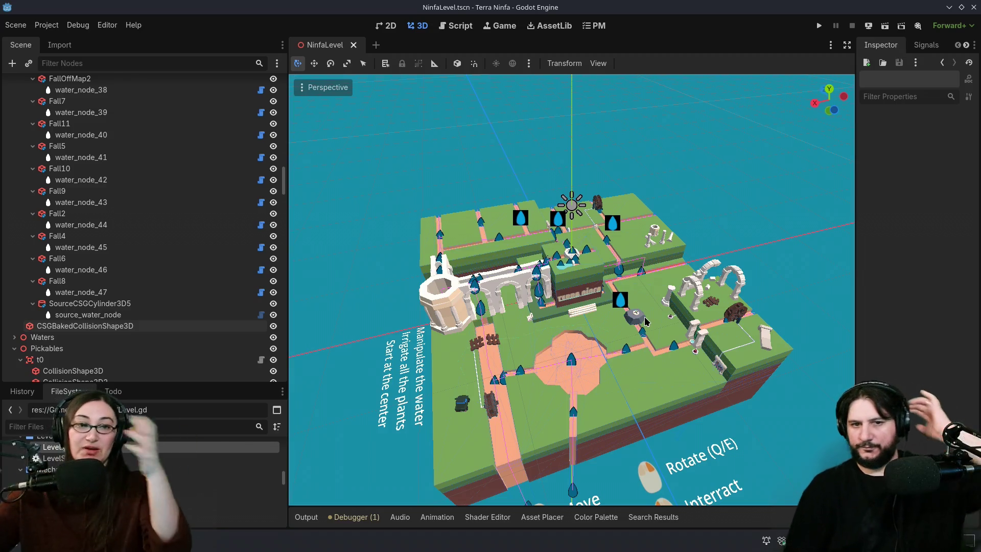
Step: Orbit the level to two more angles, then bring the GitHub Desktop window to the front
mouse_move(455, 386)
left_mouse_down()
mouse_move(522, 413)
mouse_move(457, 418)
mouse_move(403, 405)
left_mouse_up()
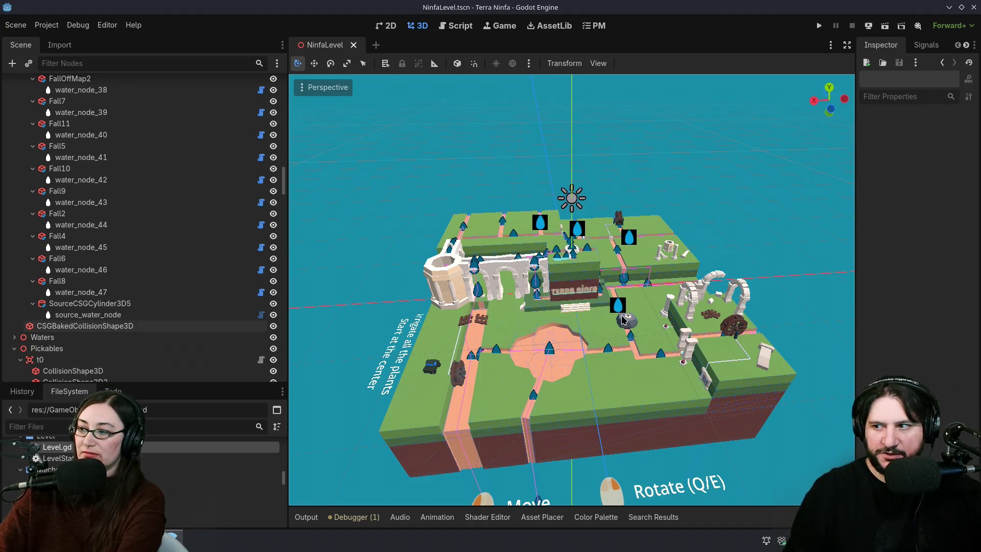
left_click_drag(619, 302, 540, 175)
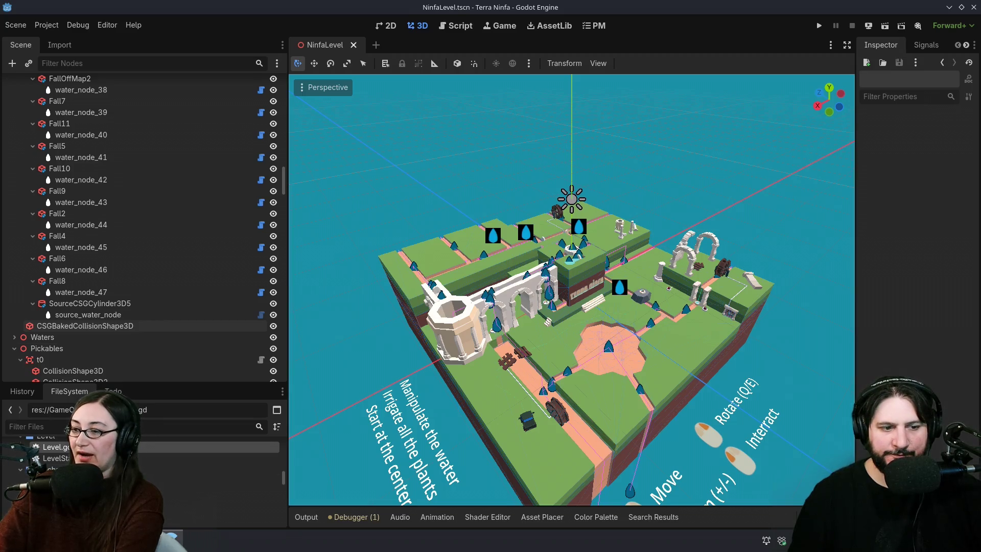
mouse_move(171, 539)
left_click(154, 486)
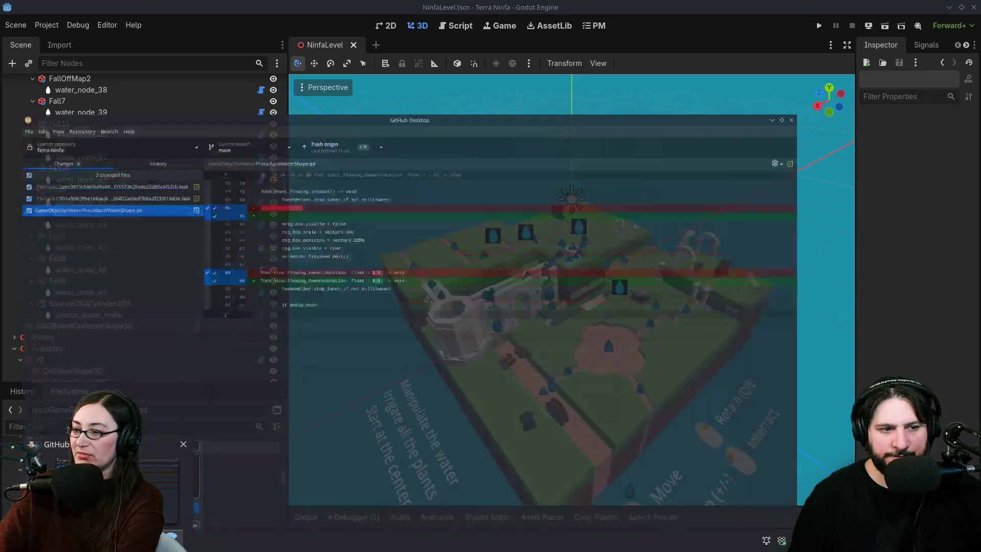
Step: Scroll through the Terra-Ninfa History commits to 'Water gizmo connection tests', then minimize GitHub Desktop
left_click(132, 63)
scroll(171, 342, "down", 7)
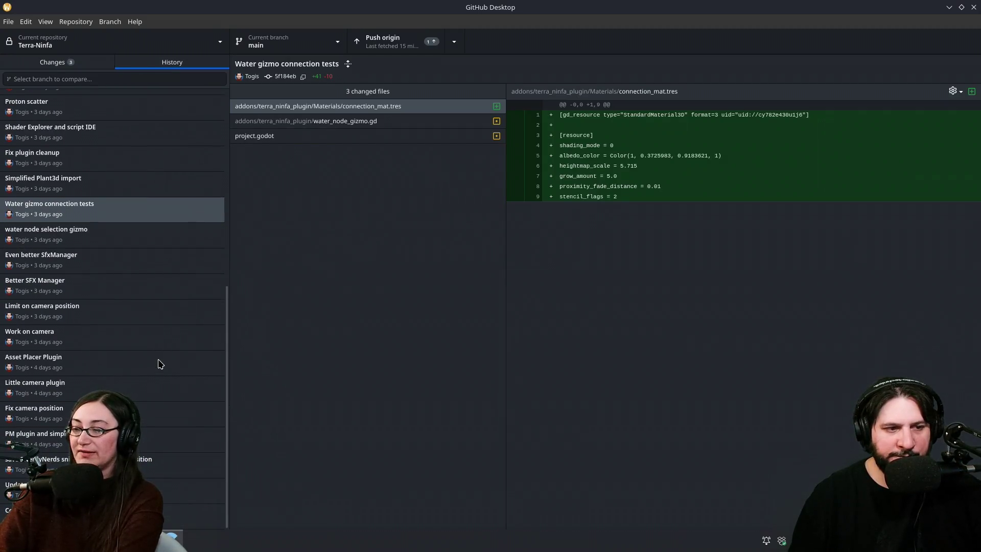
scroll(160, 364, "up", 3)
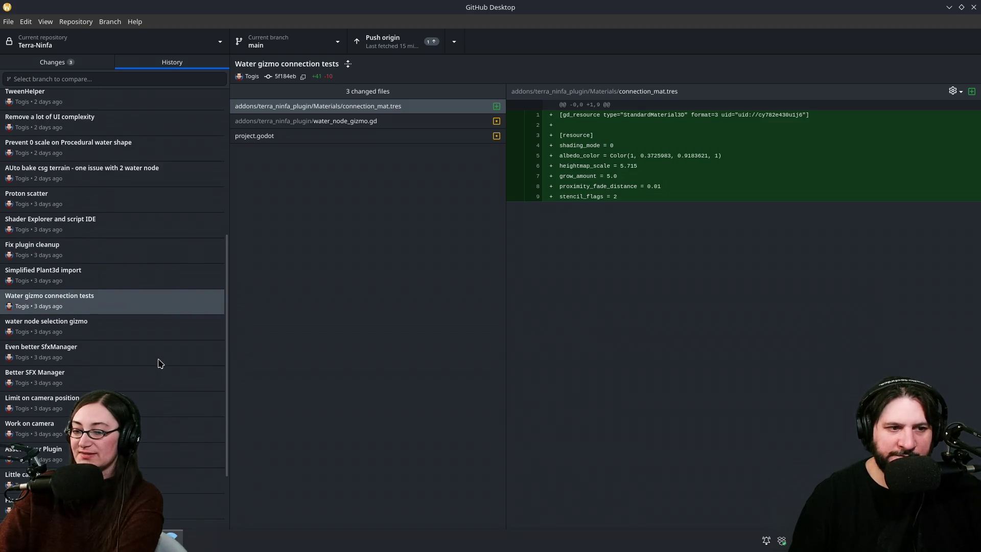
scroll(160, 363, "up", 5)
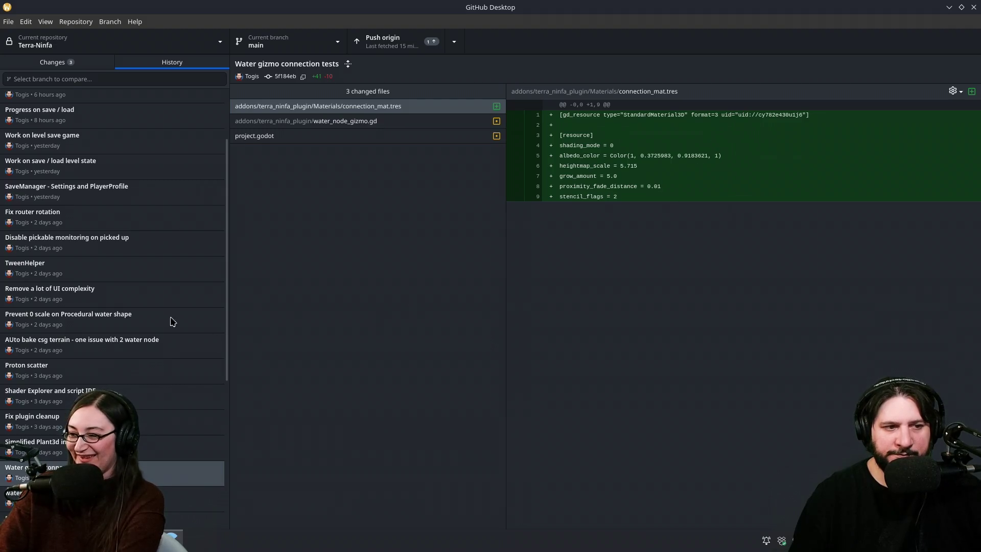
scroll(150, 316, "up", 3)
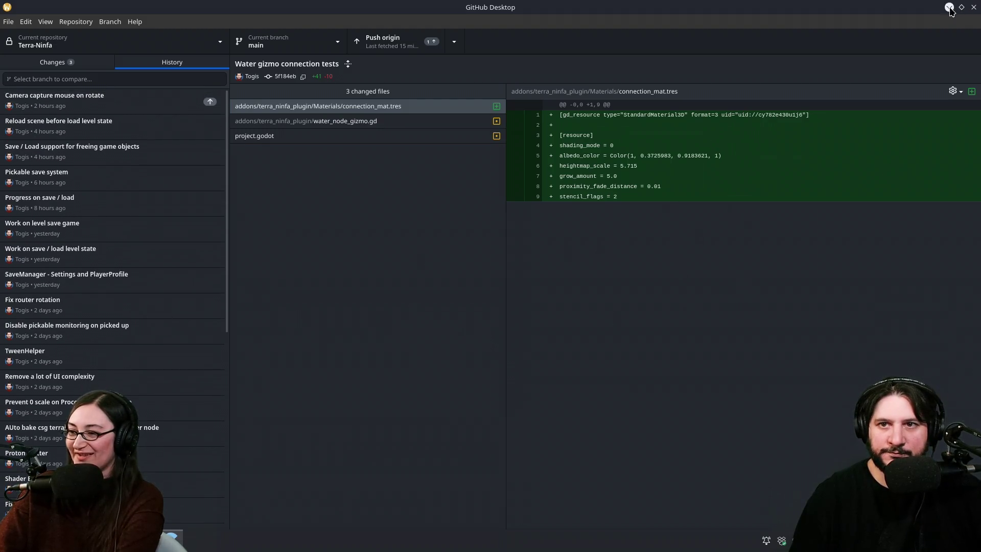
left_click(949, 7)
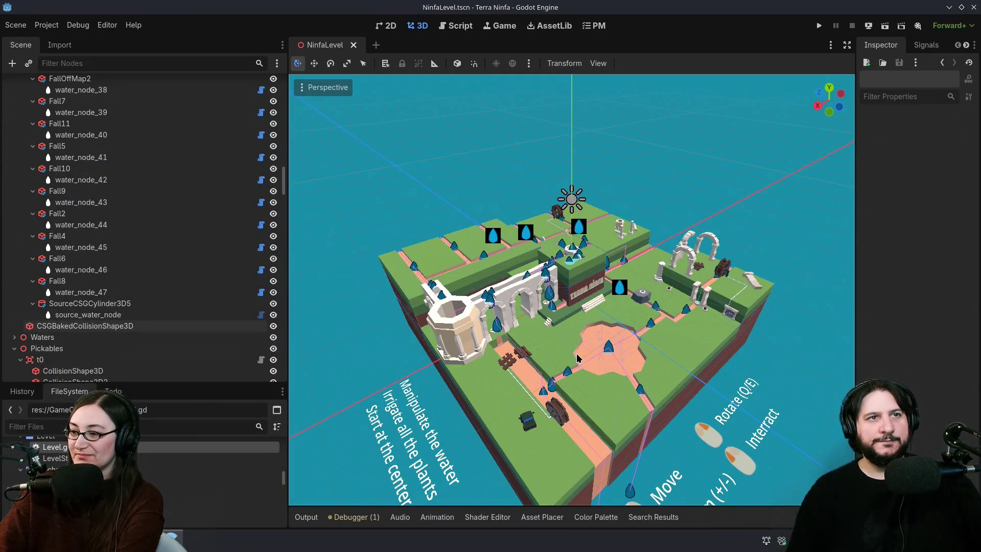
Step: Pan the Godot viewport so the level sits higher in view
left_click_drag(577, 357, 562, 333)
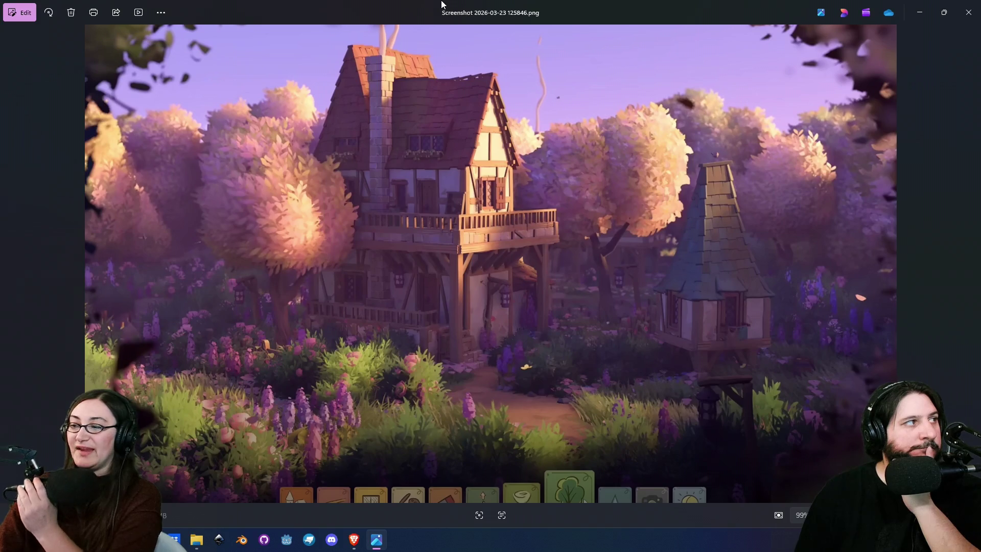
Step: Zoom and pan around the house and balcony, then go back to Screenshot 2026-03-23 125715.png
scroll(404, 142, "up", 3)
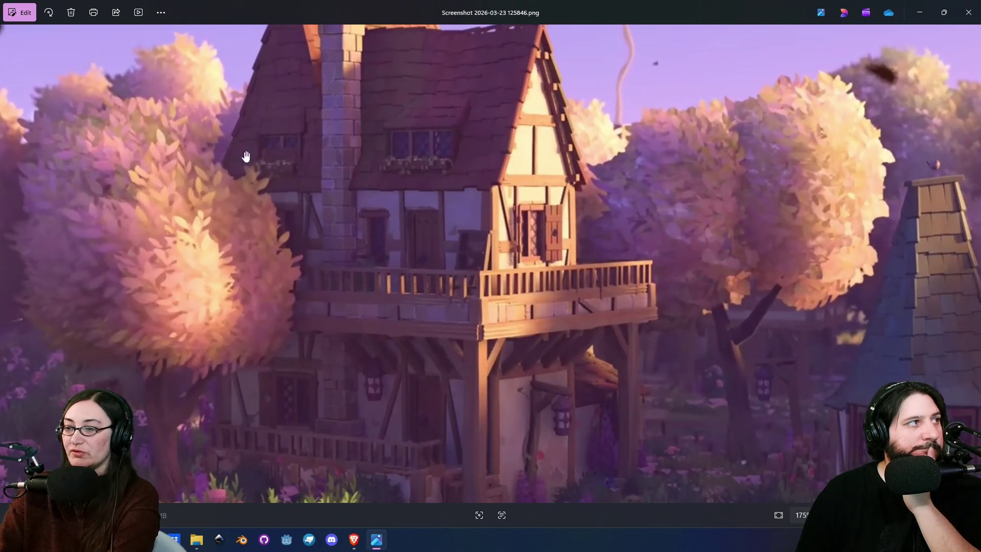
left_click_drag(384, 287, 442, 224)
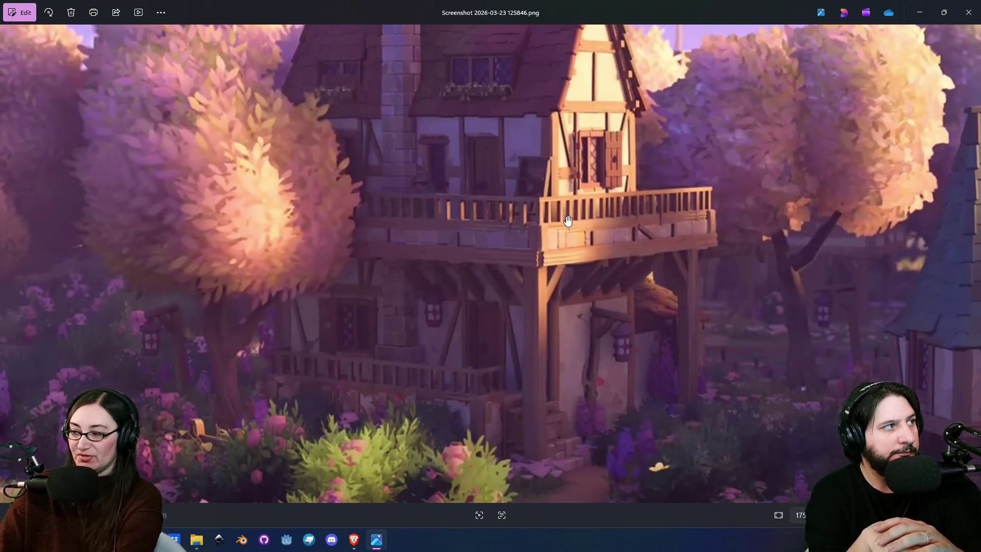
left_click_drag(568, 220, 348, 219)
scroll(348, 218, "down", 3)
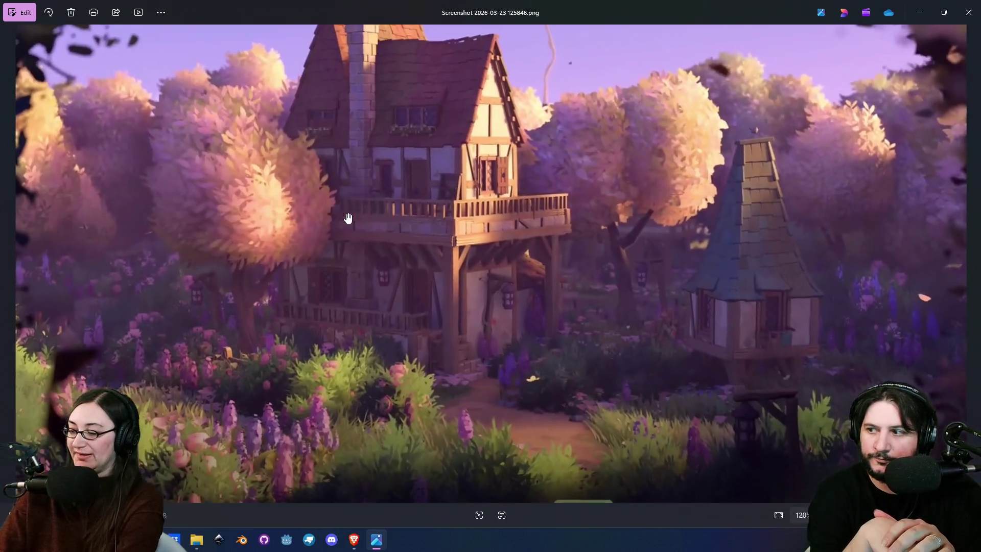
scroll(348, 218, "down", 2)
key("Left")
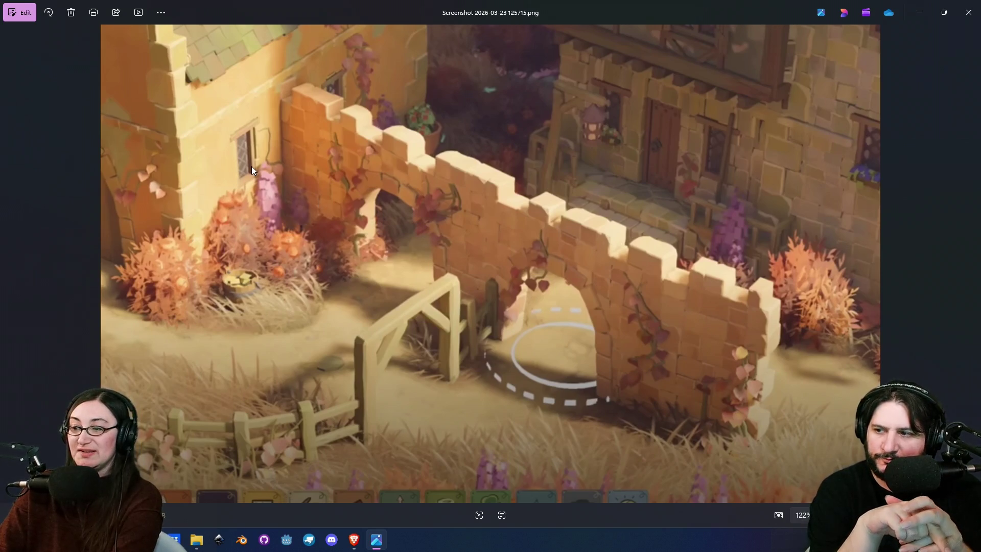
Step: Zoom and pan across the stone wall, arch, dashed circle and bushes, then advance to the house screenshot
scroll(252, 167, "up", 6)
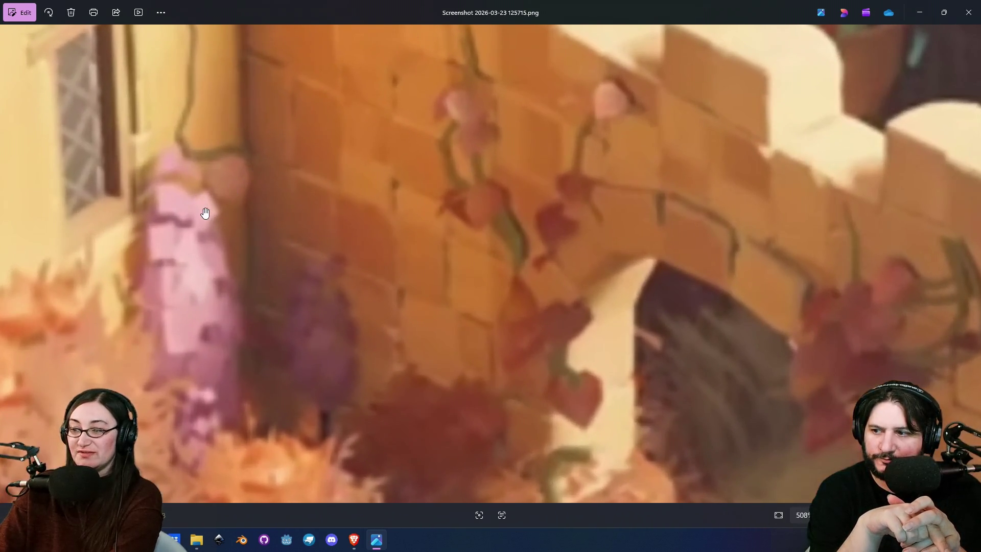
left_click_drag(205, 213, 307, 186)
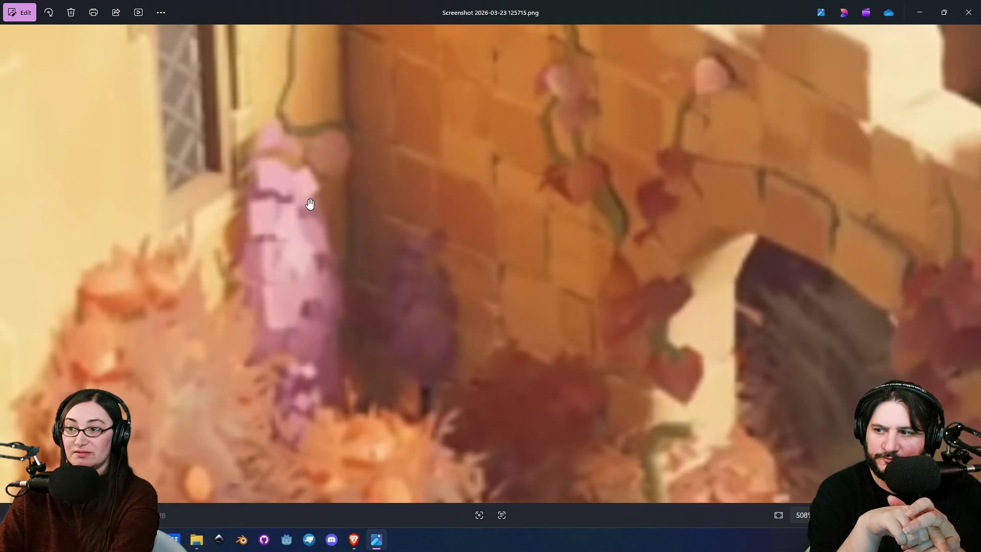
scroll(310, 204, "down", 3)
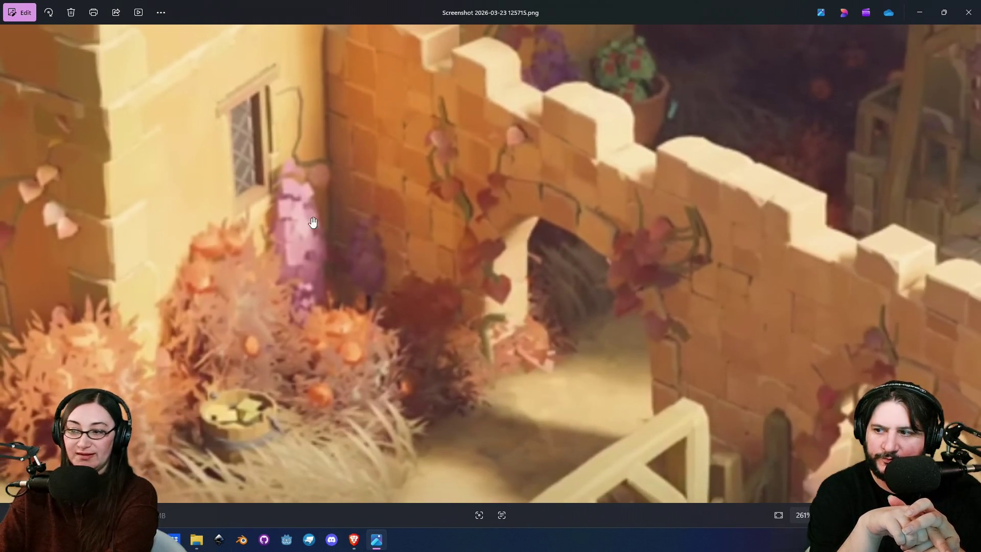
left_click_drag(143, 205, 205, 217)
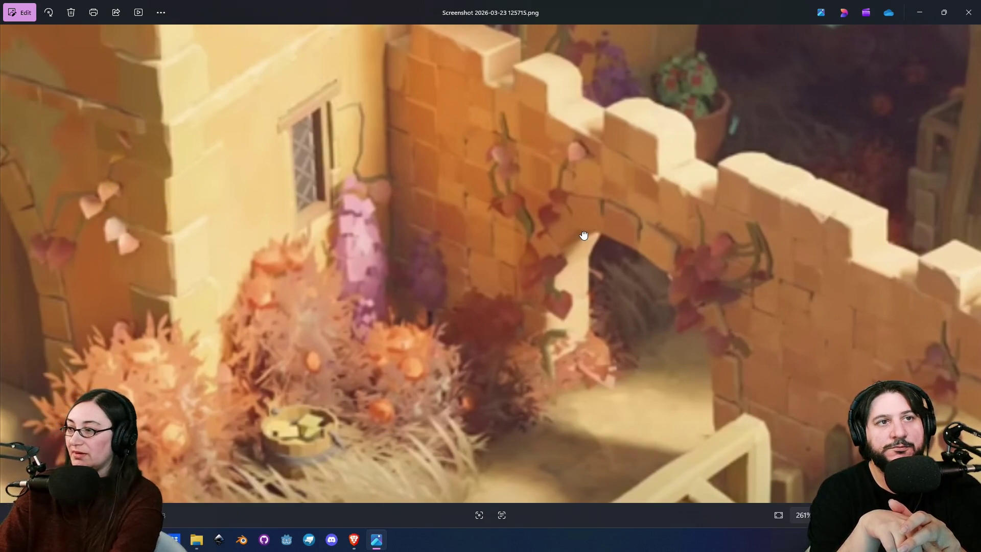
left_click_drag(580, 238, 275, 202)
left_click_drag(508, 239, 339, 116)
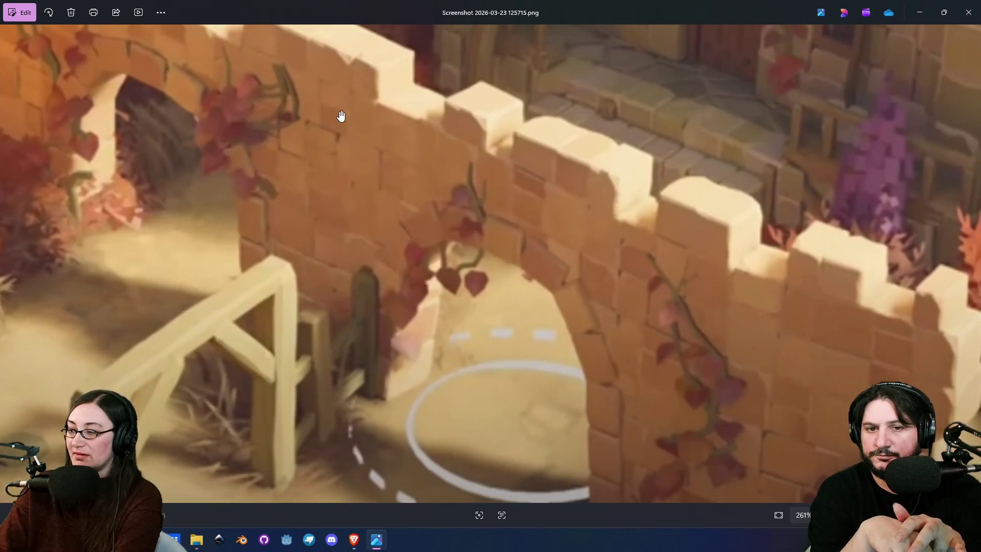
left_click_drag(674, 286, 492, 153)
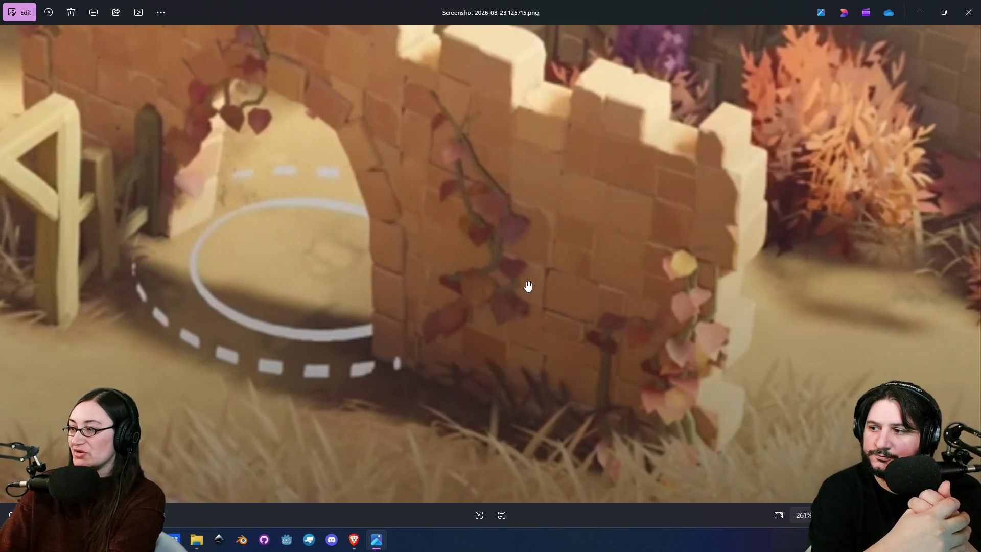
scroll(528, 286, "down", 5)
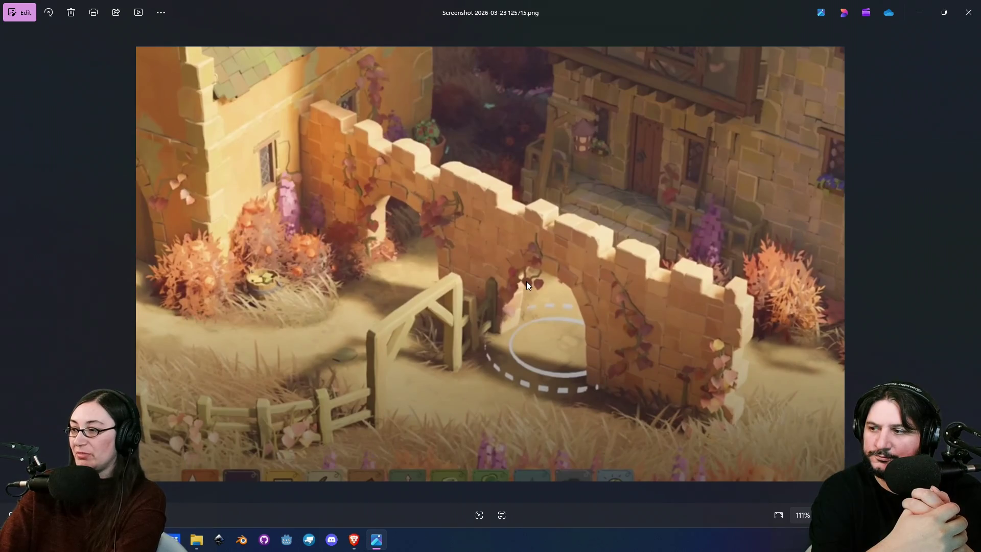
key("Right")
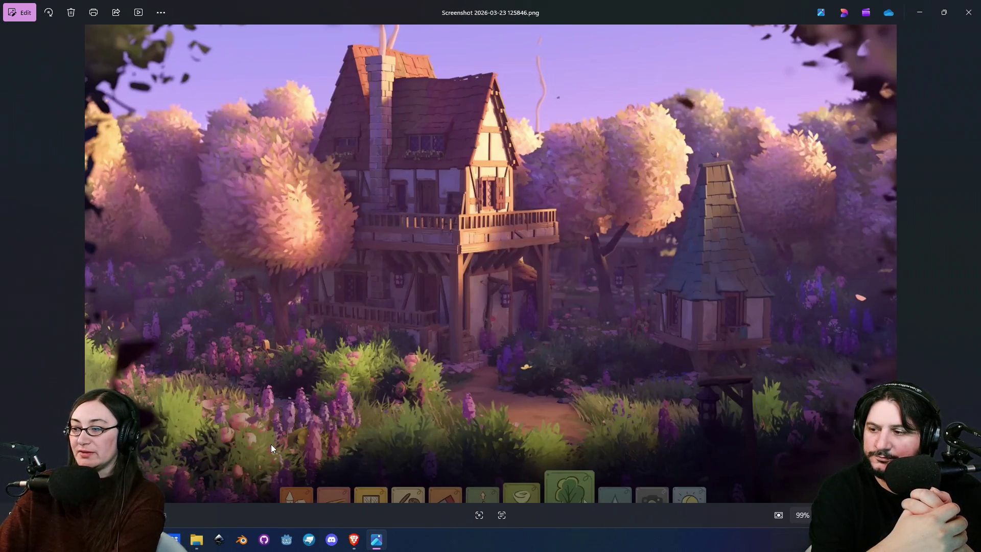
Step: Zoom into and pan over the purple lupine bed, zoom out, then bring the Brave Steam wishlist forward
scroll(271, 448, "up", 6)
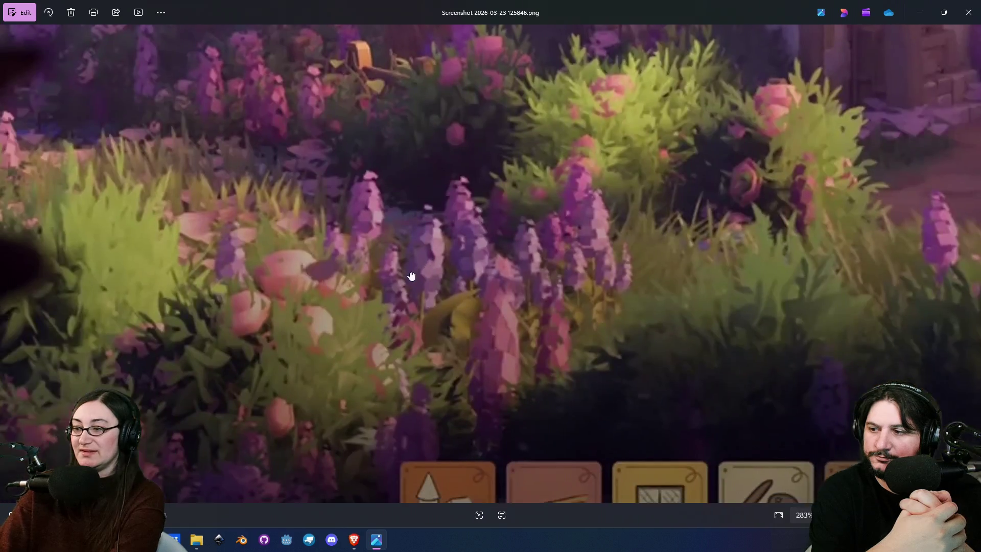
scroll(412, 277, "up", 4)
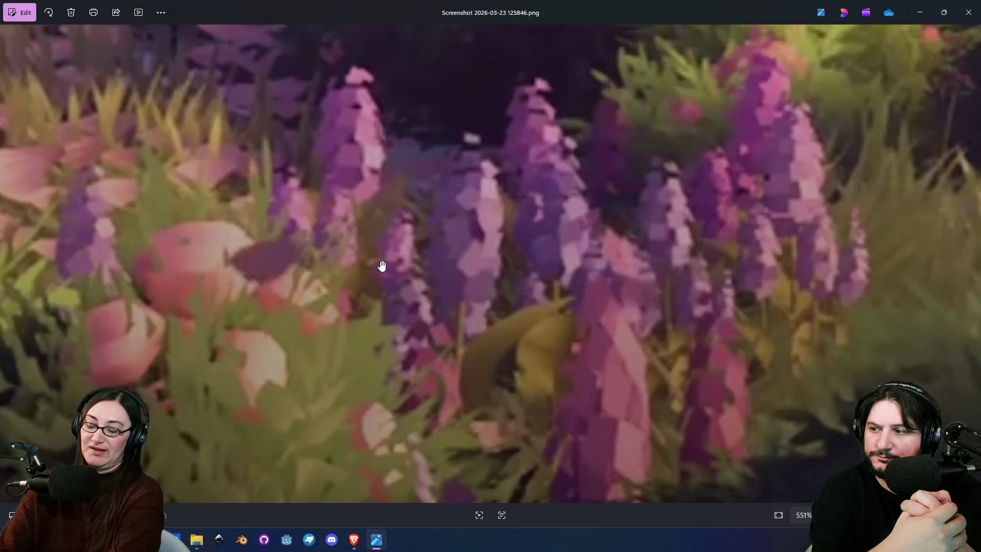
scroll(384, 267, "down", 4)
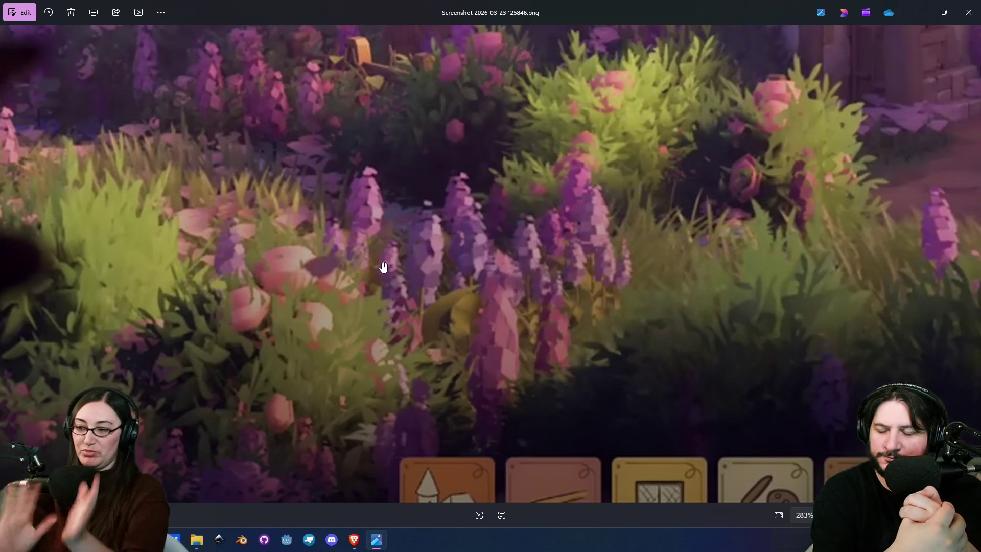
scroll(384, 267, "down", 2)
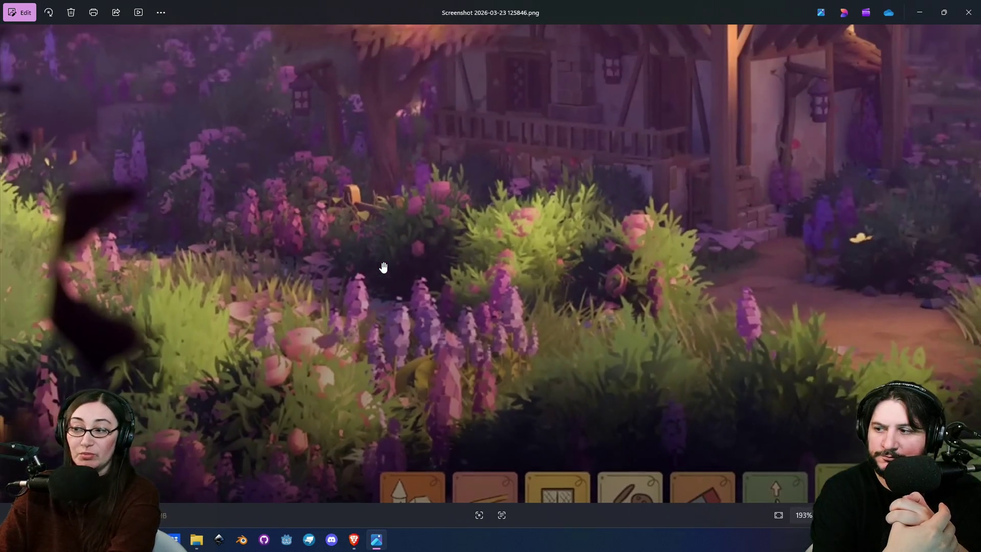
scroll(383, 307, "up", 3)
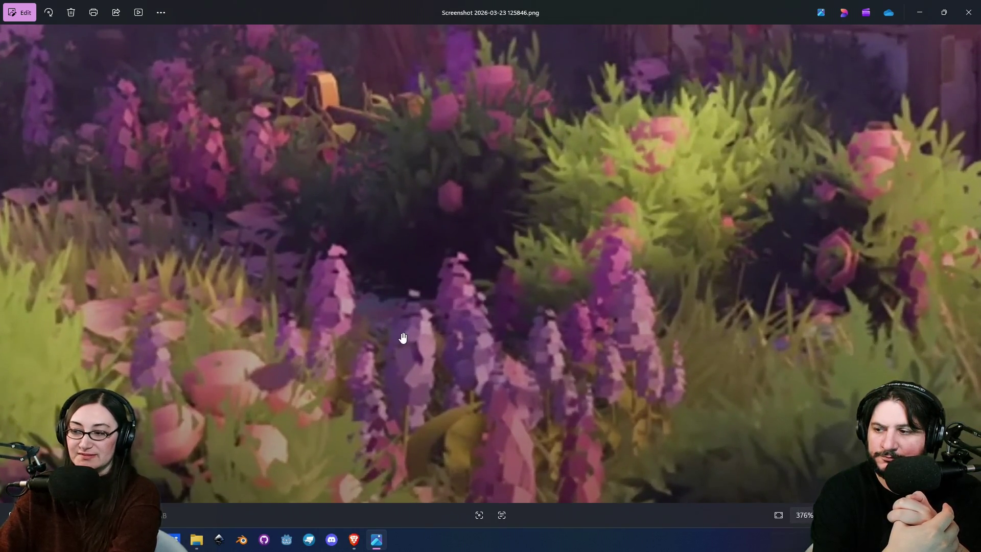
left_click_drag(403, 338, 407, 265)
scroll(407, 265, "down", 4)
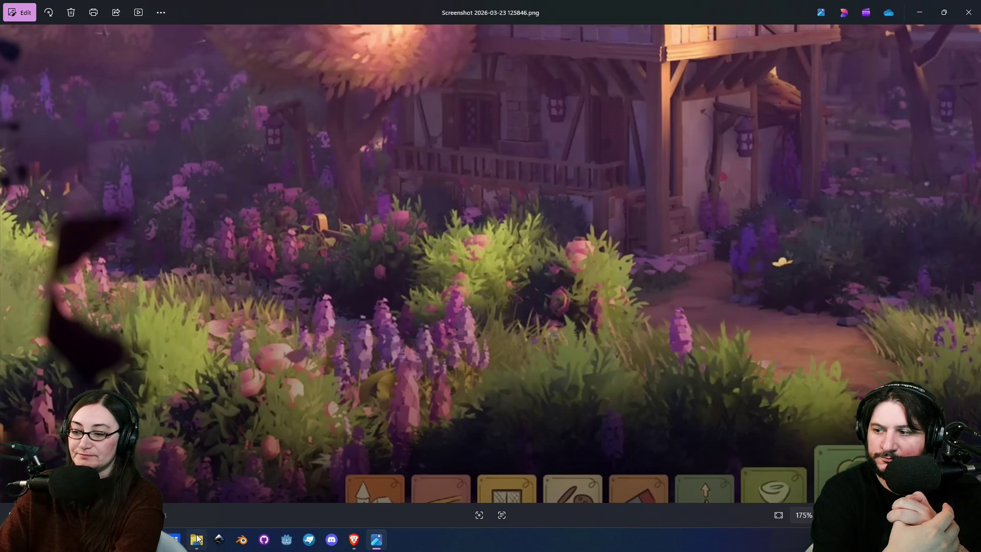
left_click(354, 540)
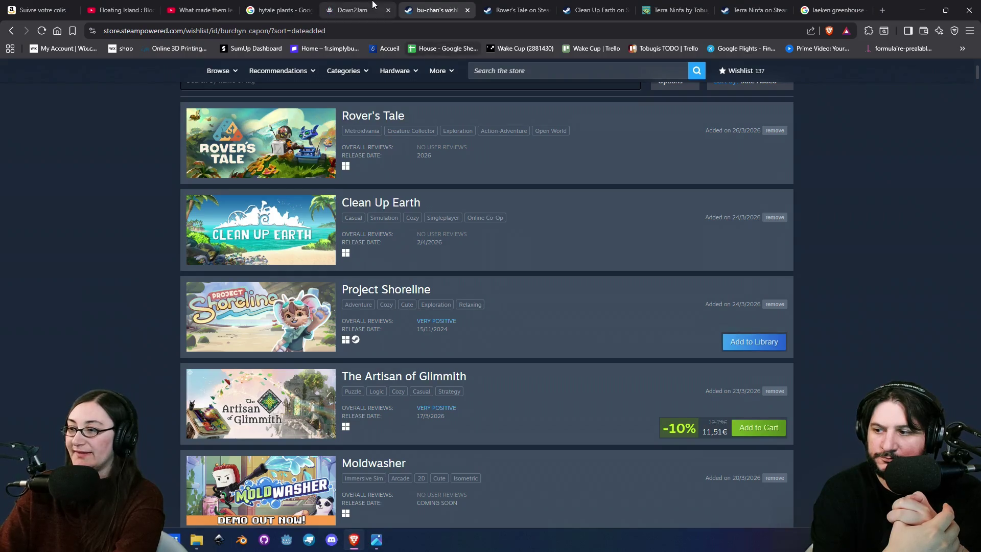
Step: View the hytale plants image search, then the Rover's Tale store page with its trailer paused
left_click(279, 10)
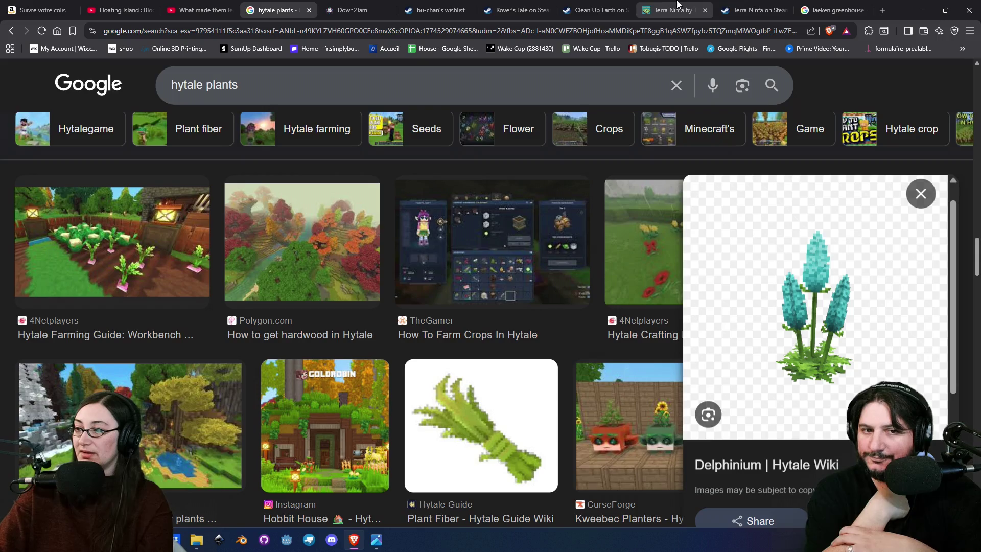
left_click(525, 5)
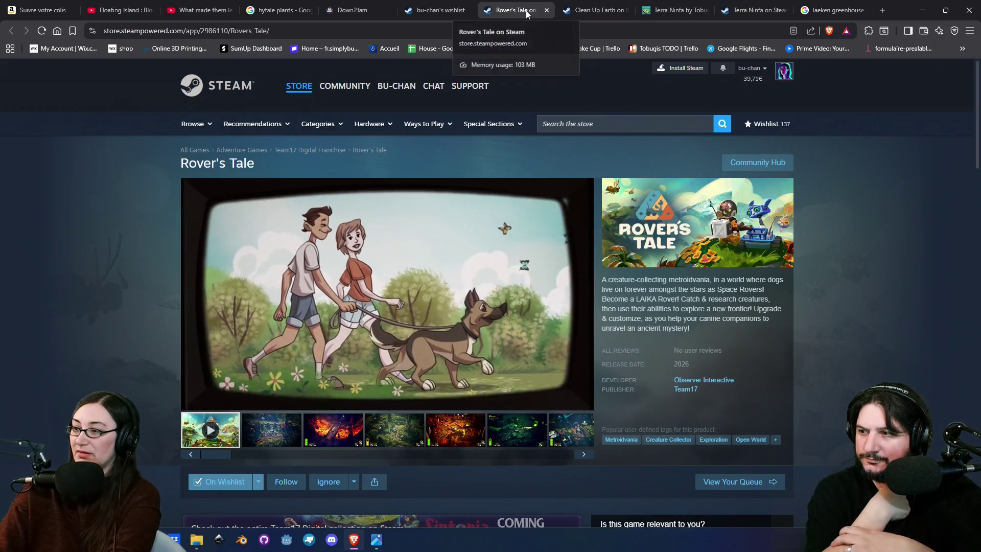
left_click(193, 401)
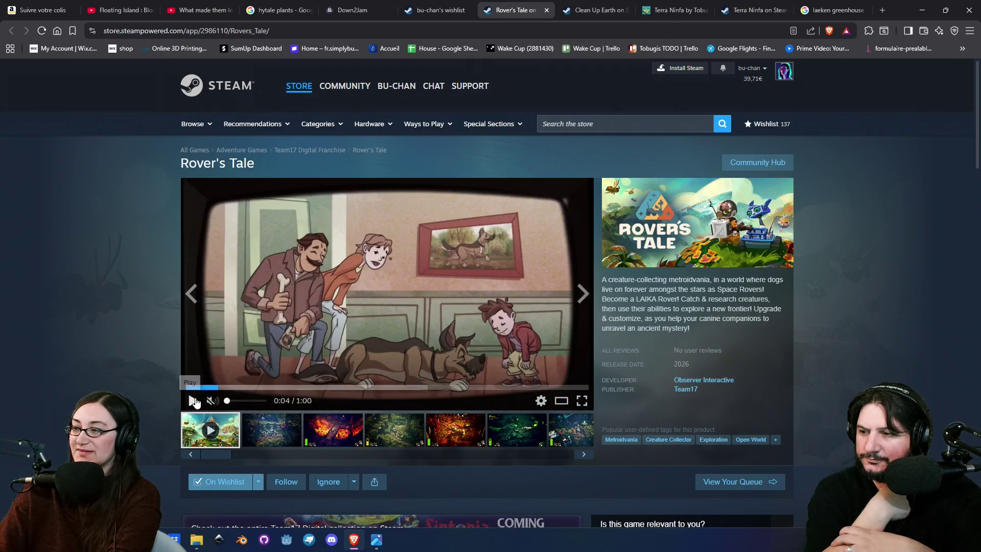
Step: Switch to the Clean Up Earth store page and play its trailer full screen
left_click(584, 6)
scroll(528, 415, "down", 2)
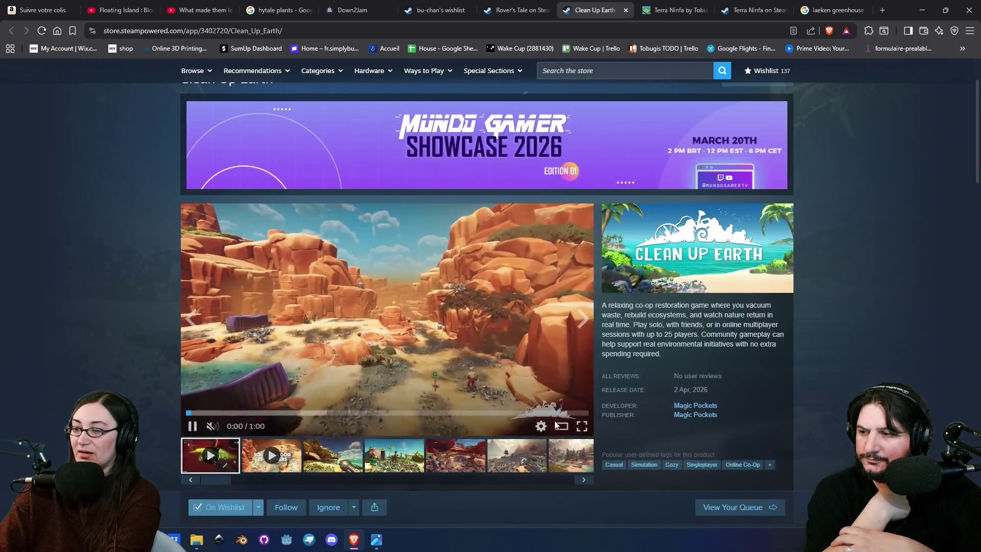
left_click(581, 427)
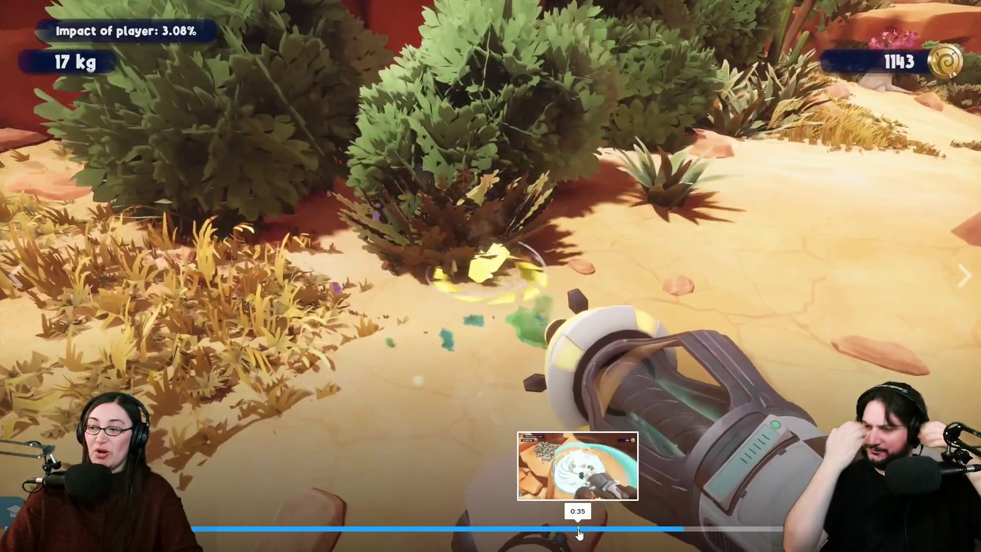
Step: Rewind the Clean Up Earth trailer to rewatch an earlier part
left_click(578, 529)
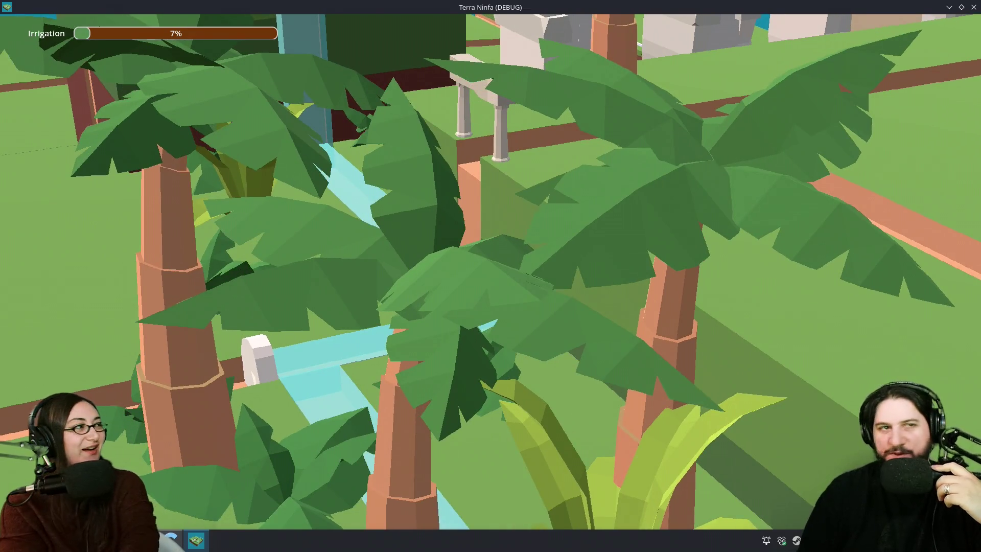
Step: Zoom the game camera out until the palms, waterfall and stone ruins fit in view
scroll(490, 272, "down", 3)
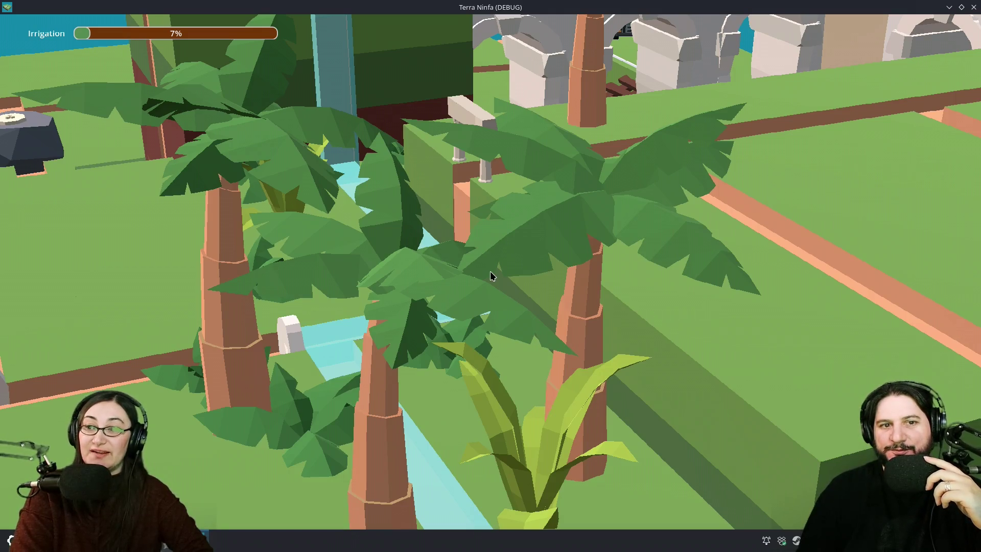
scroll(491, 276, "down", 3)
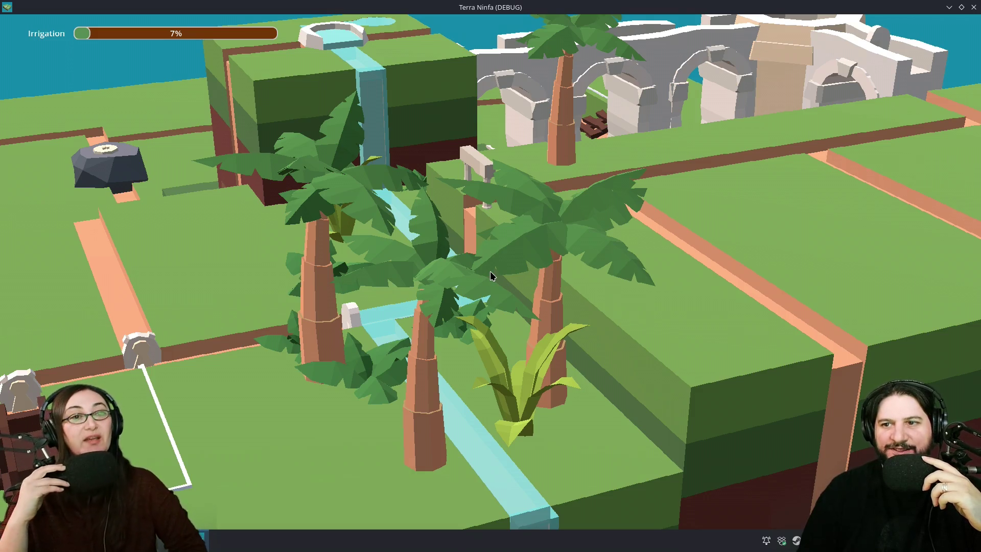
scroll(490, 271, "up", 2)
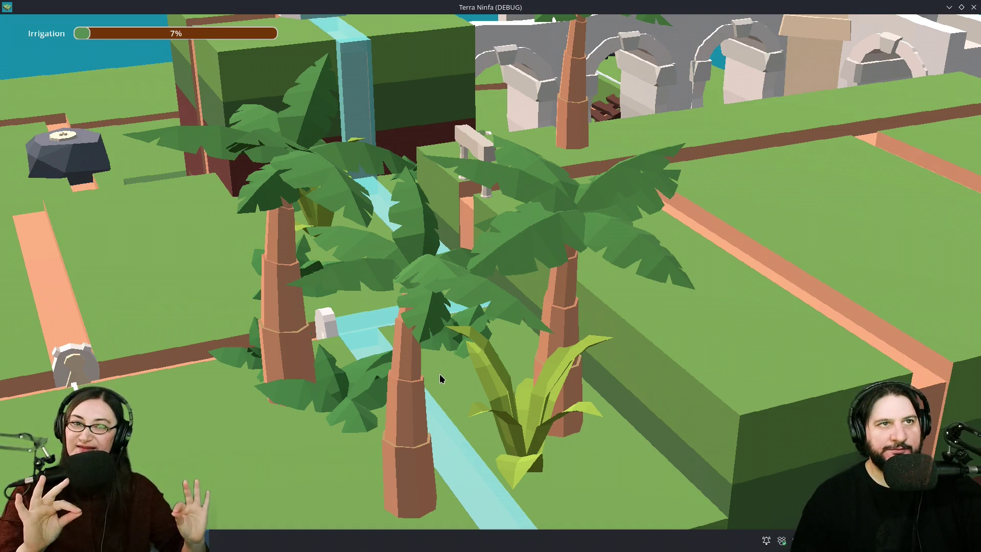
Step: Zoom in close on the three palms and fern beside the winding water channel
scroll(495, 408, "up", 1)
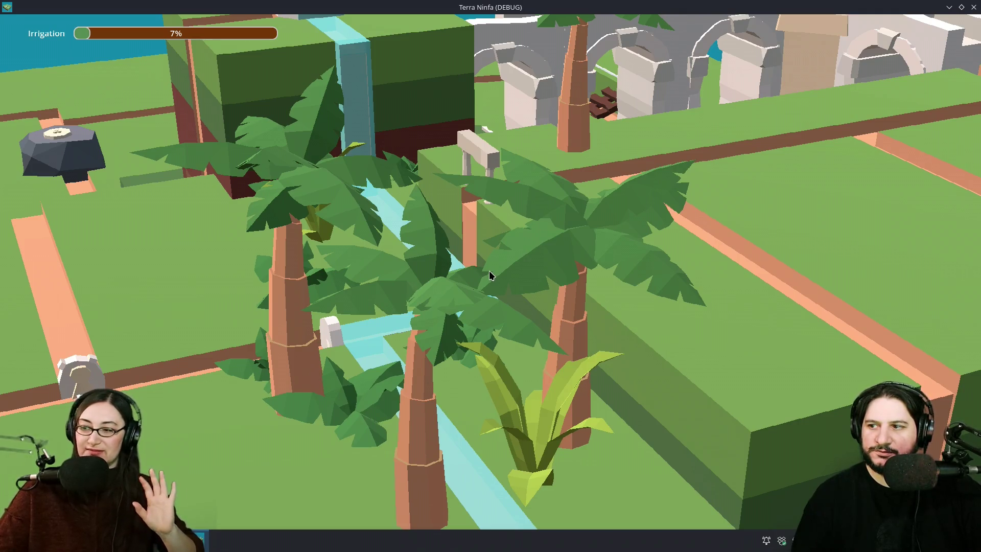
scroll(489, 275, "up", 2)
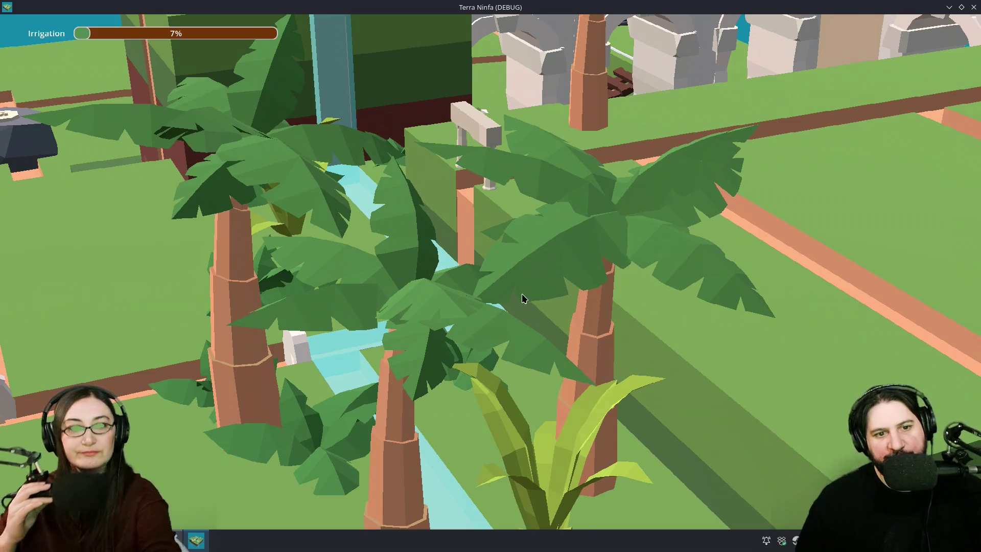
scroll(525, 297, "up", 2)
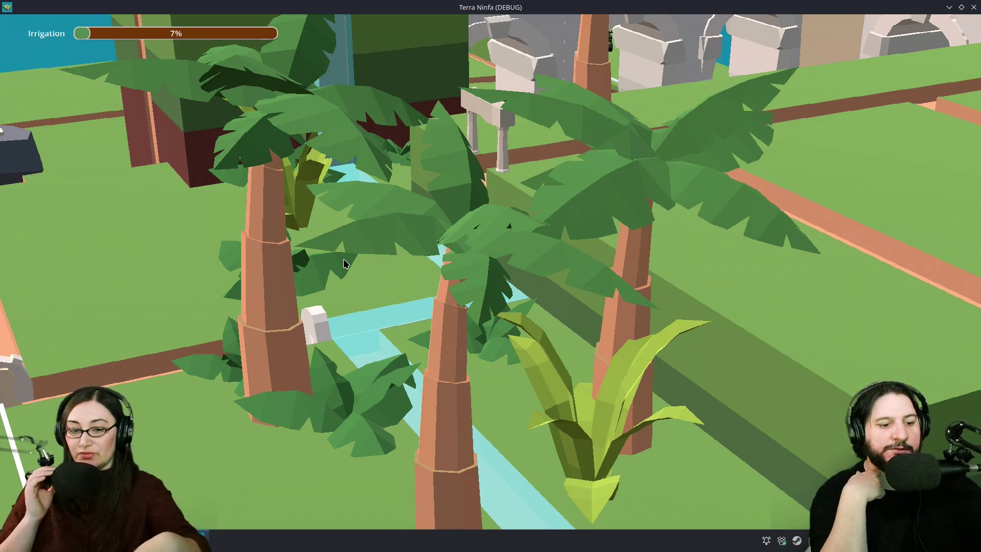
Step: Close Terra Ninfa and watch the Cloud Gardens trailer full screen, jumping to the pipe-island scene
key("alt+F4")
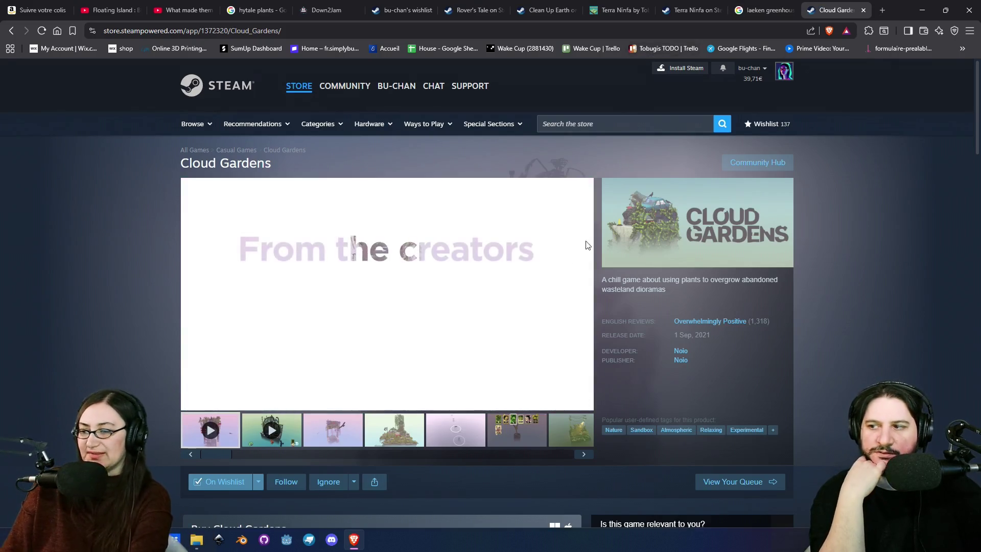
left_click(581, 402)
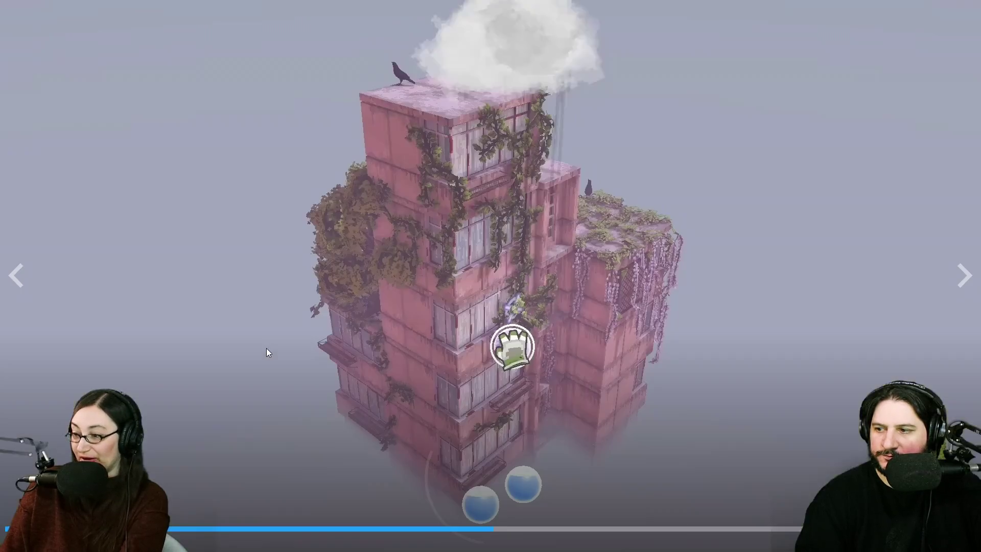
left_click(704, 529)
key("Escape")
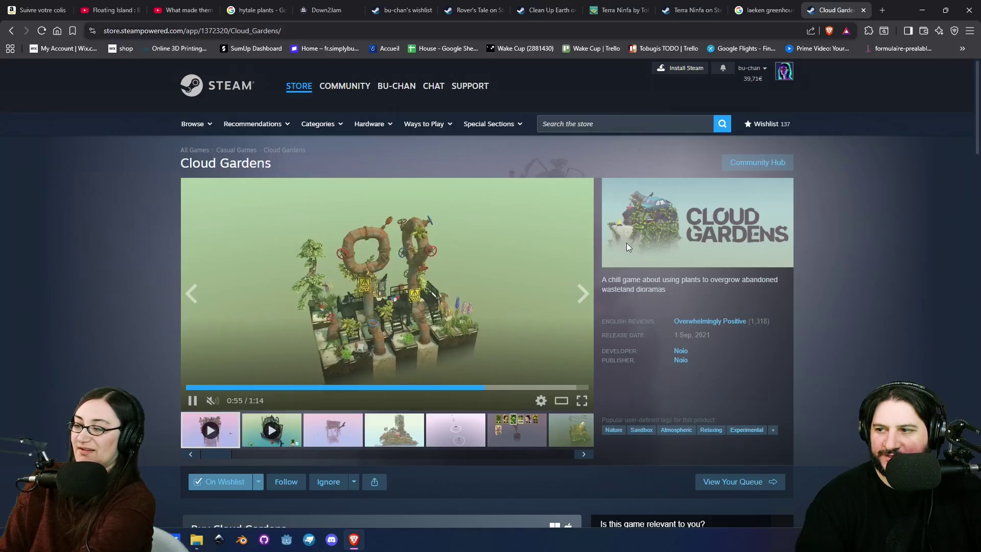
Step: Browse the Cloud Gardens screenshots in the enlarged viewer through to the blue island
left_click(412, 424)
left_click(465, 324)
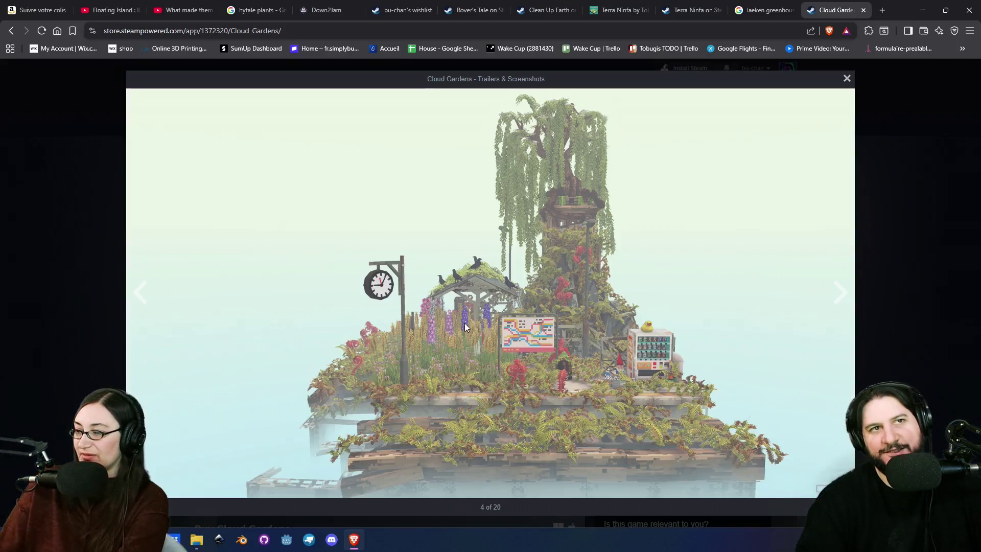
left_click(465, 323)
left_click(465, 323)
left_click(465, 323)
left_click(465, 323)
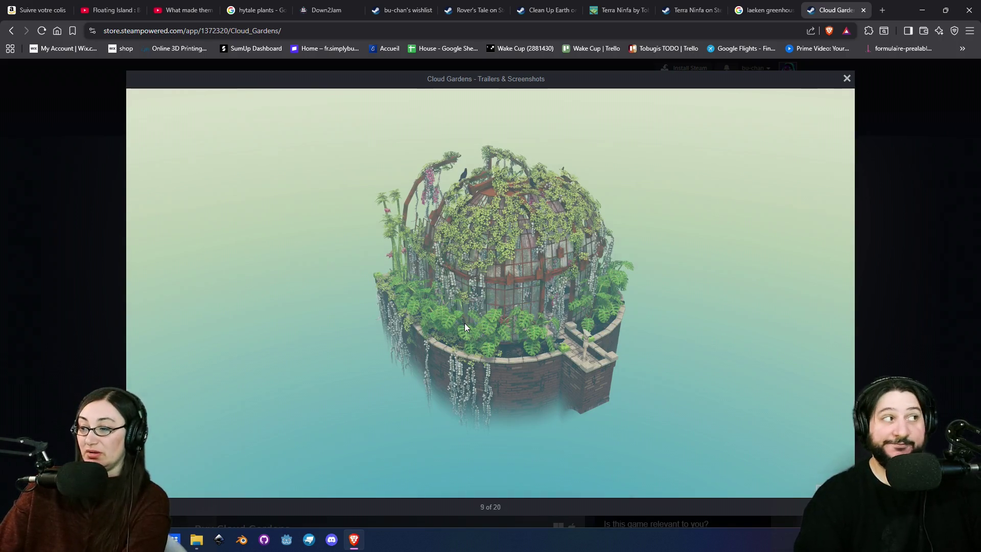
left_click(464, 323)
left_click(465, 323)
left_click(465, 323)
left_click(465, 323)
left_click(465, 323)
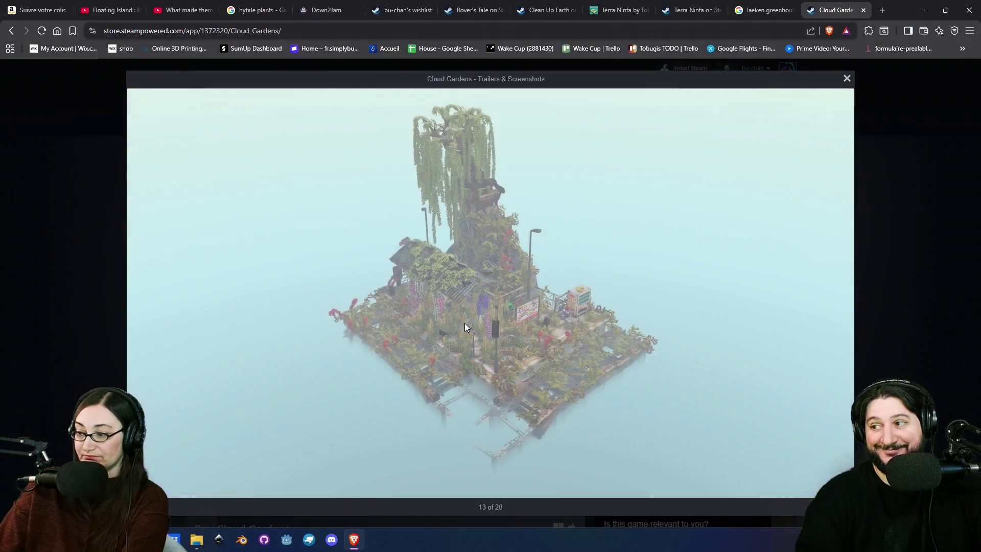
left_click(464, 323)
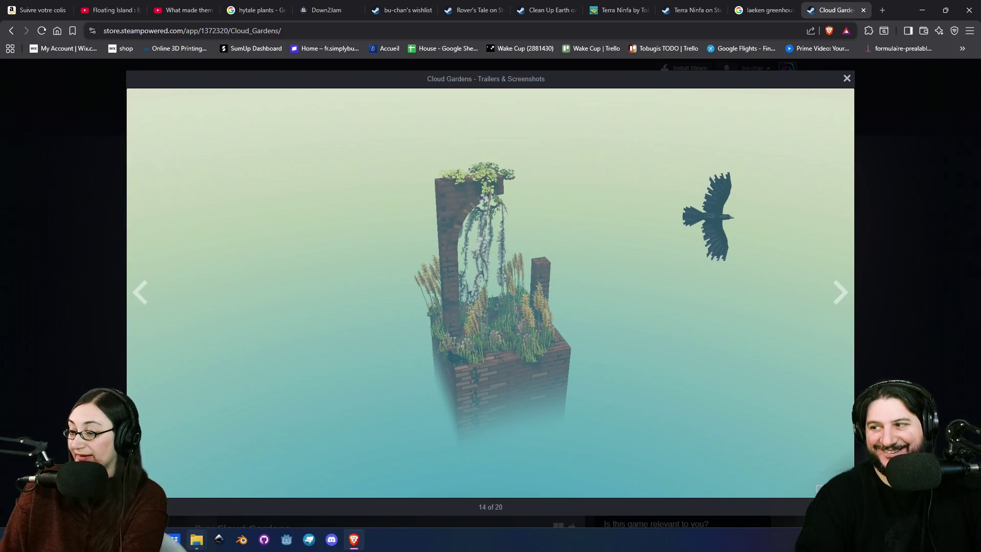
Step: Open blob.bbmodel from the Gate Builders 3d-tests folder
mouse_move(197, 540)
left_click(222, 508)
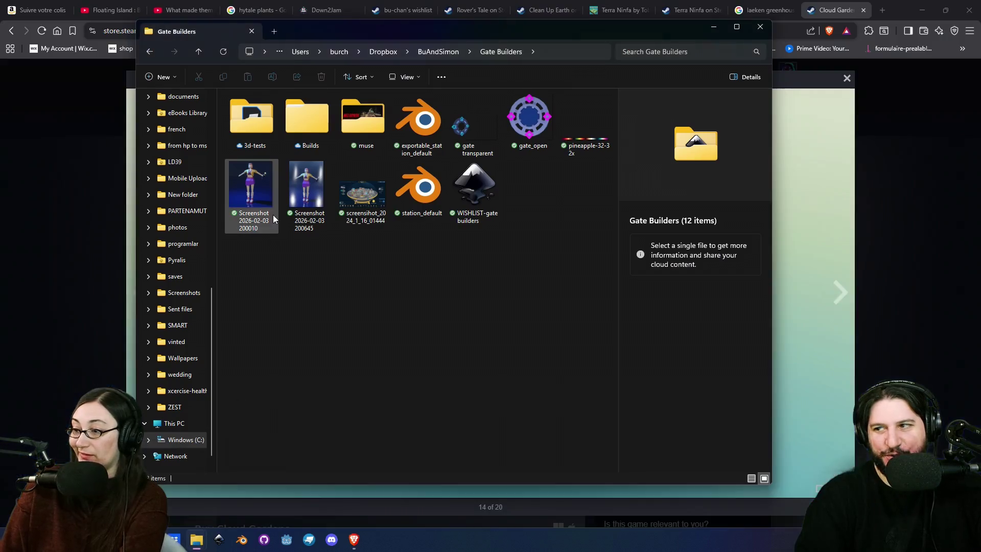
double_click(253, 137)
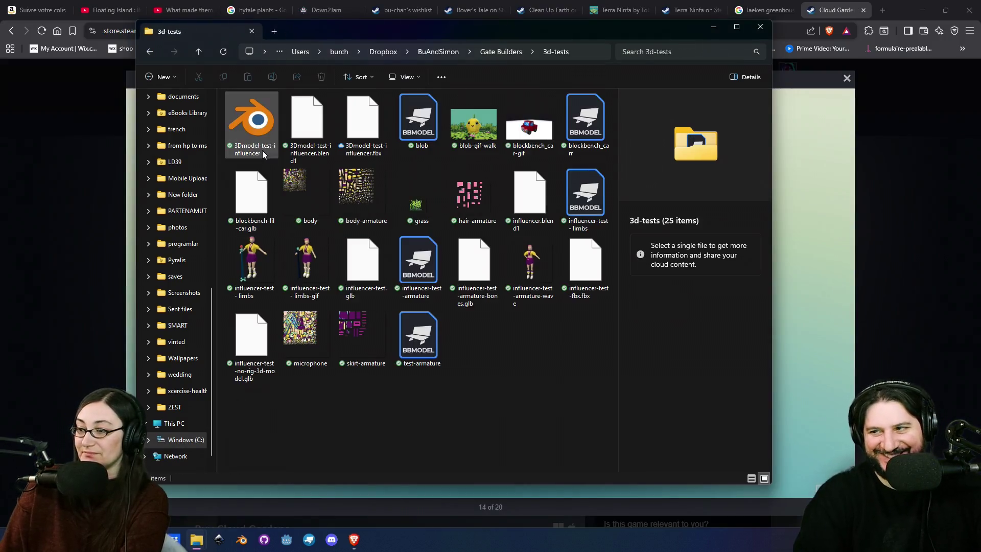
double_click(434, 131)
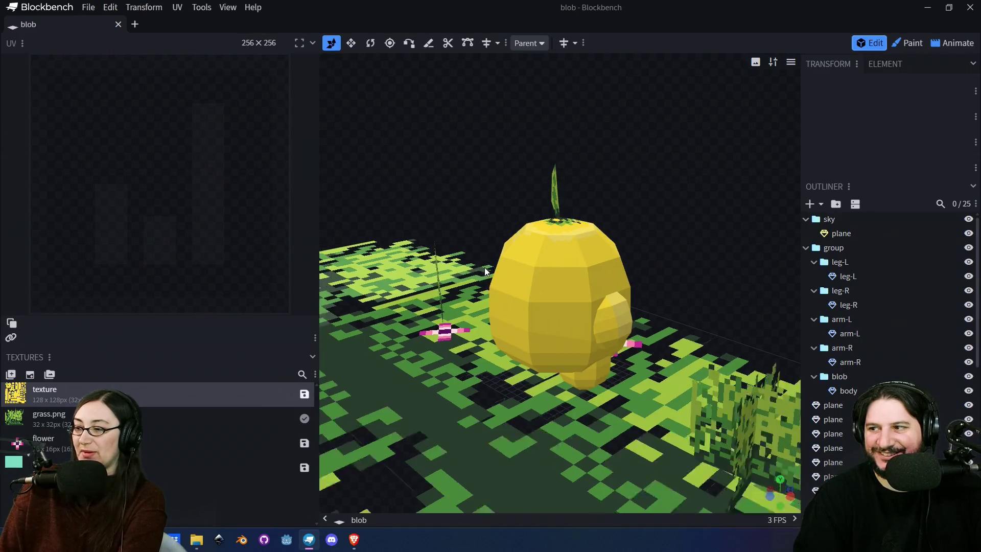
Step: Select the sky backdrop plane, orbit and zoom around it, then select an upright grass plane
left_click(663, 241)
mouse_move(667, 232)
left_mouse_down()
mouse_move(589, 257)
mouse_move(646, 213)
mouse_move(608, 231)
mouse_move(529, 237)
mouse_move(379, 224)
mouse_move(364, 214)
mouse_move(394, 219)
mouse_move(485, 289)
left_mouse_up()
scroll(651, 226, "down", 5)
left_click(486, 290)
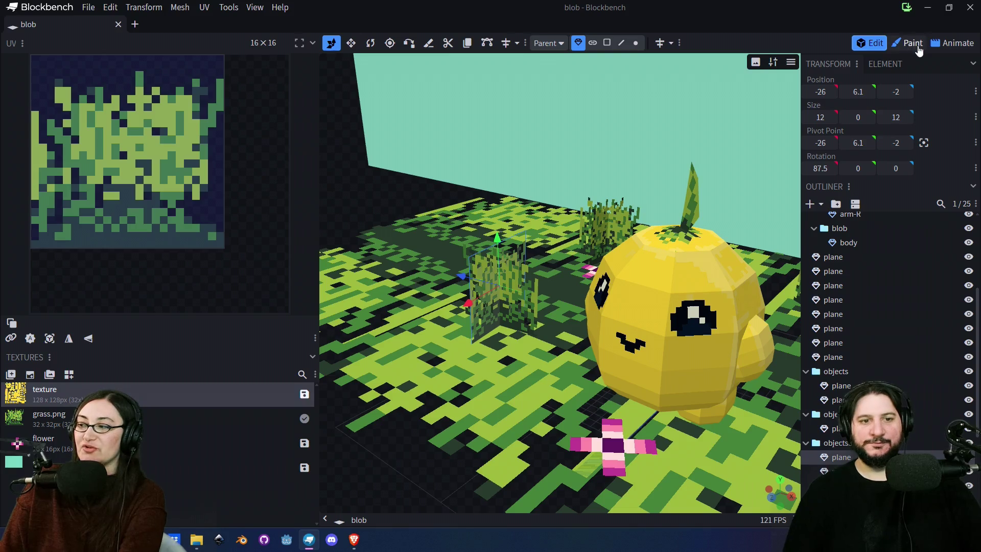
Step: Erase part of the grass texture with the Eraser, undo it, and return to the Cloud Gardens screenshots
left_click(914, 46)
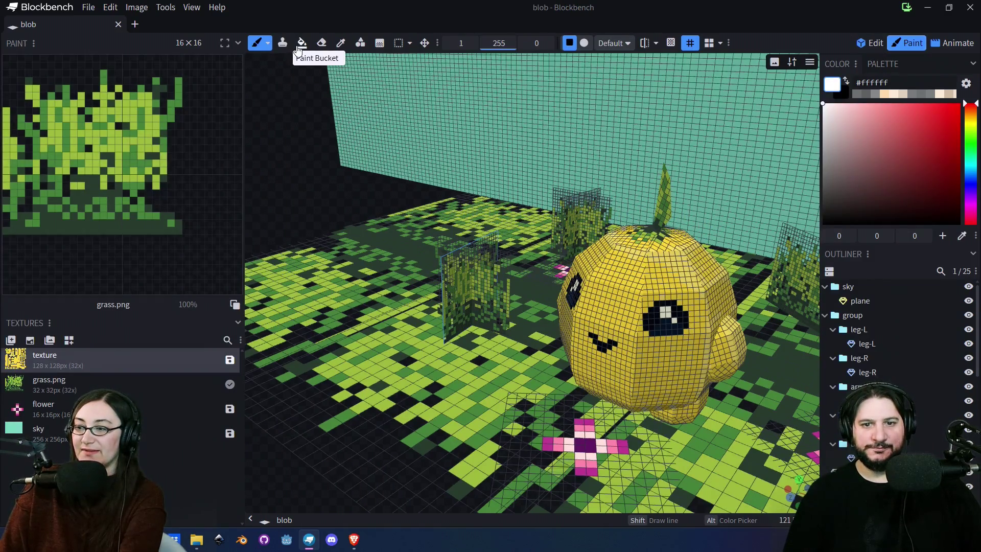
left_click(321, 43)
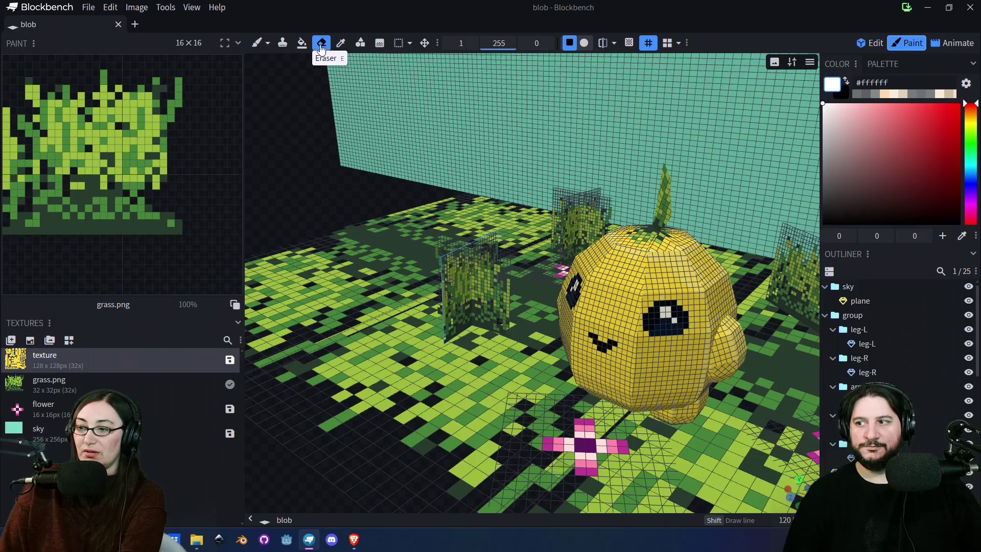
mouse_move(179, 123)
left_mouse_down()
mouse_move(143, 128)
mouse_move(176, 105)
mouse_move(154, 86)
mouse_move(158, 149)
mouse_move(180, 198)
mouse_move(155, 173)
mouse_move(158, 225)
mouse_move(125, 214)
left_mouse_up()
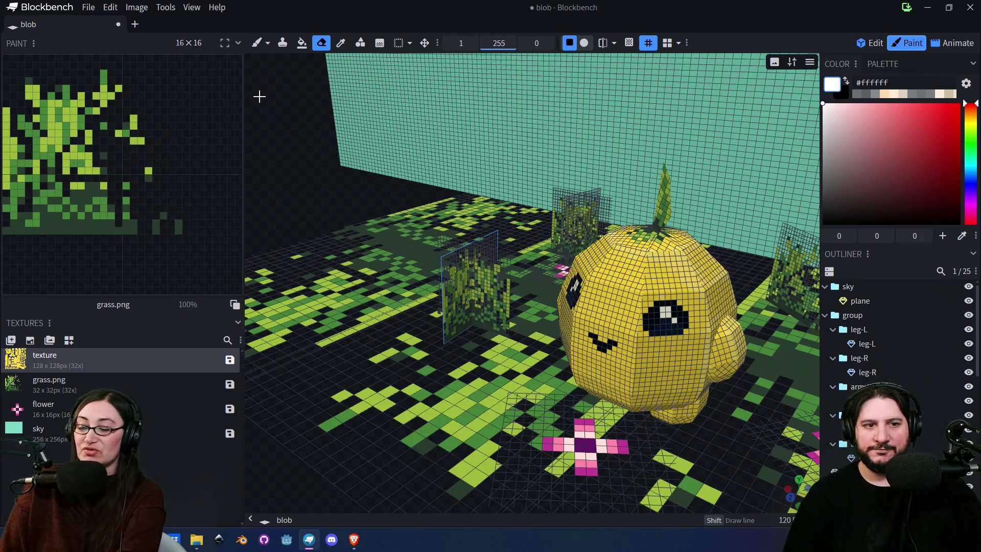
key("ctrl+z")
scroll(271, 170, "down", 3)
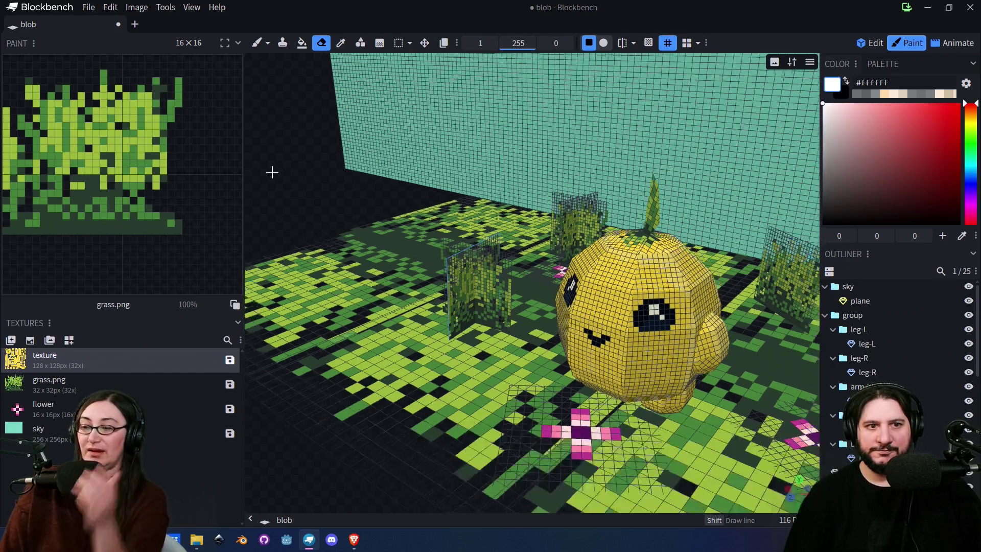
left_click(354, 540)
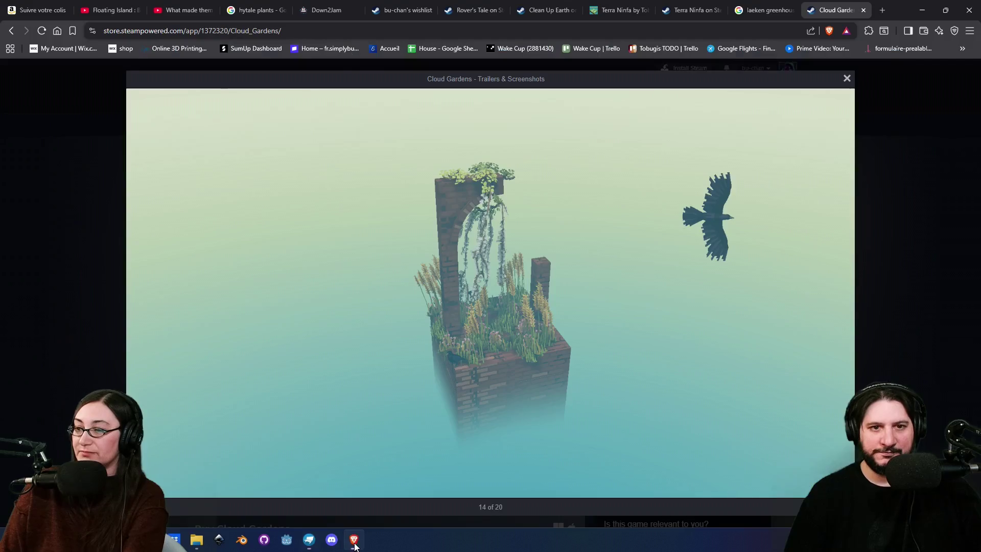